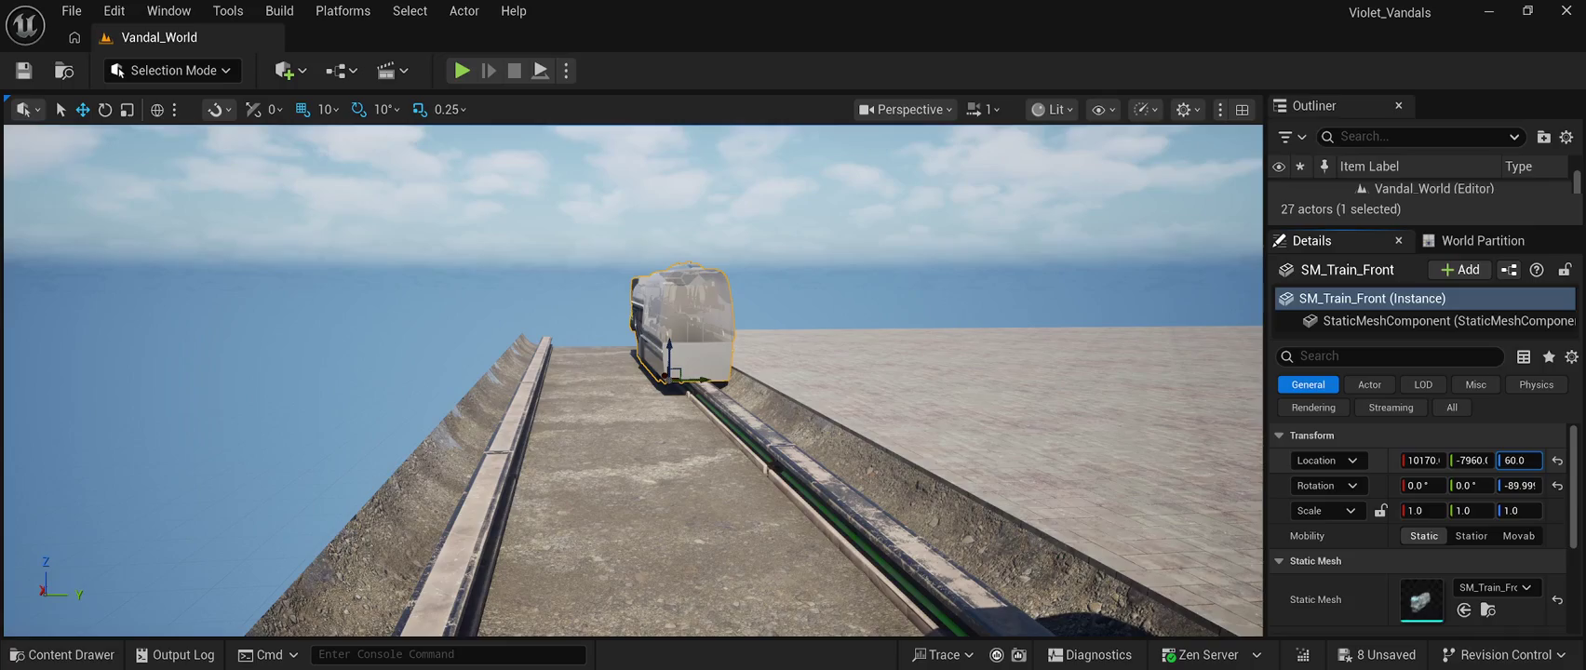
Set SM_Train_Front's height to 60 and slide SM_Train_Back against it at X 9030
key("Return")
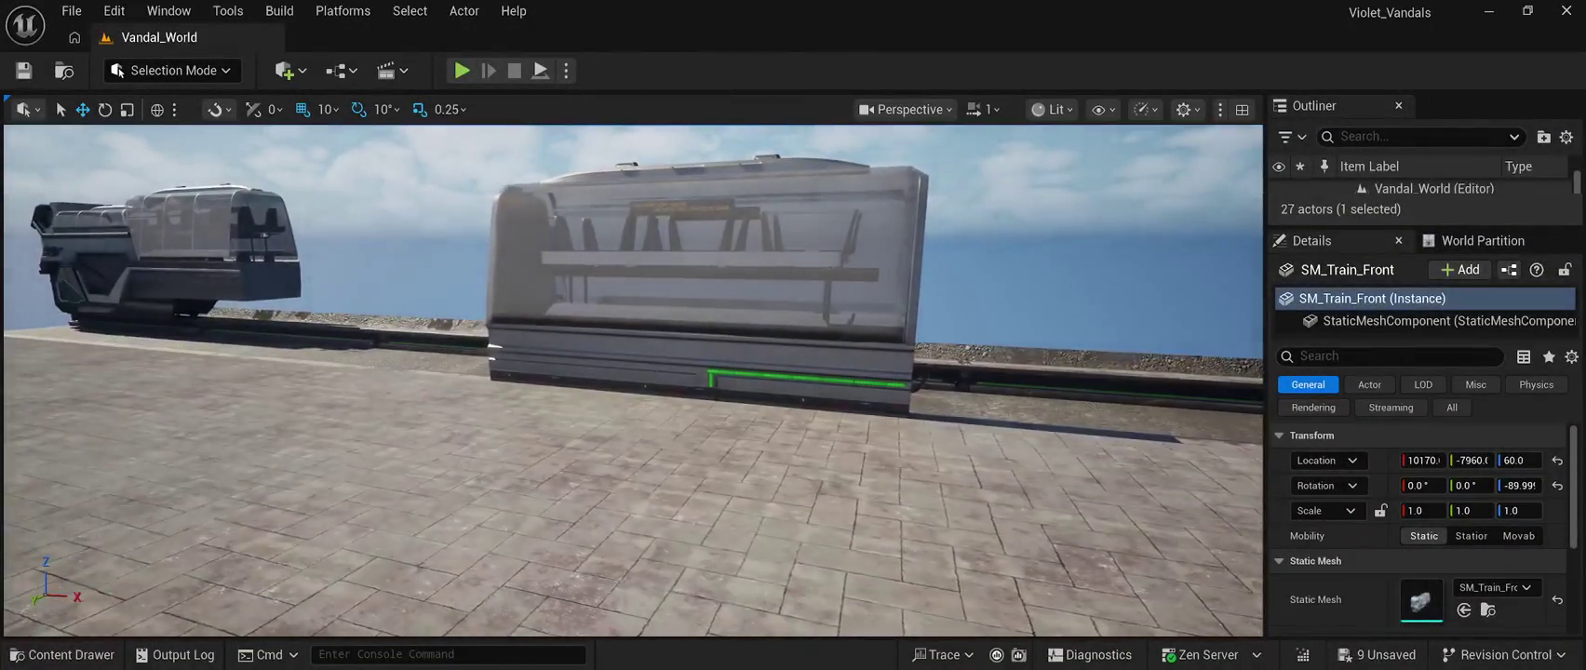
left_click(707, 307)
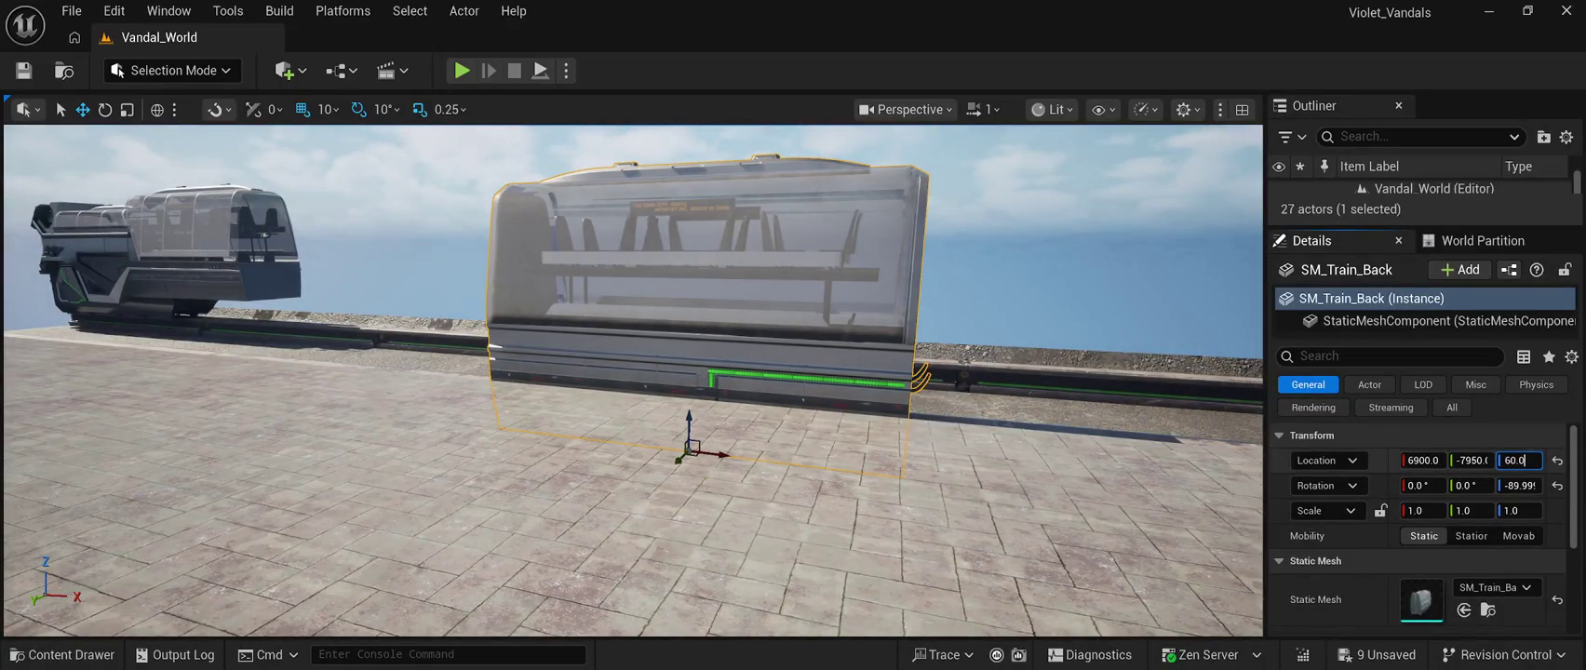
mouse_move(717, 406)
left_mouse_down()
mouse_move(843, 426)
mouse_move(279, 419)
mouse_move(568, 460)
mouse_move(582, 372)
left_mouse_up()
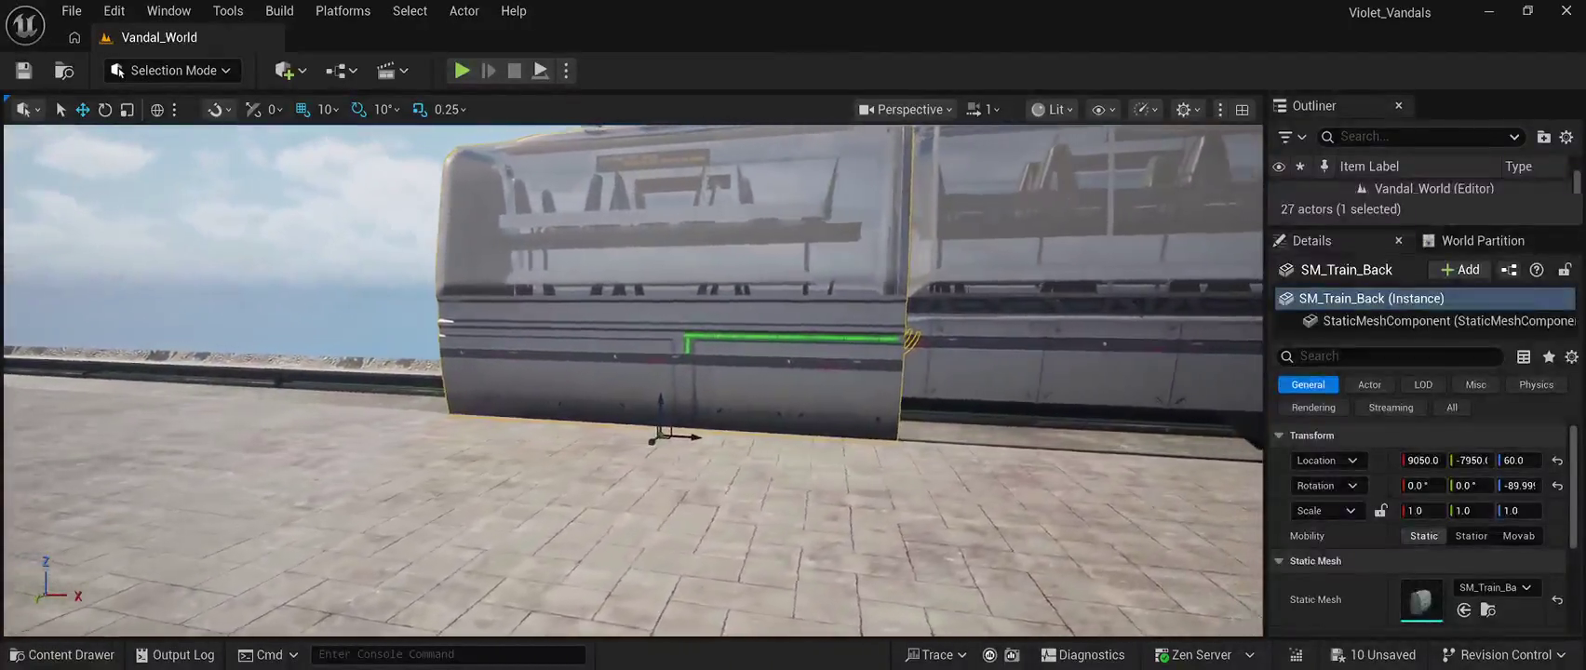
left_click_drag(621, 435, 606, 433)
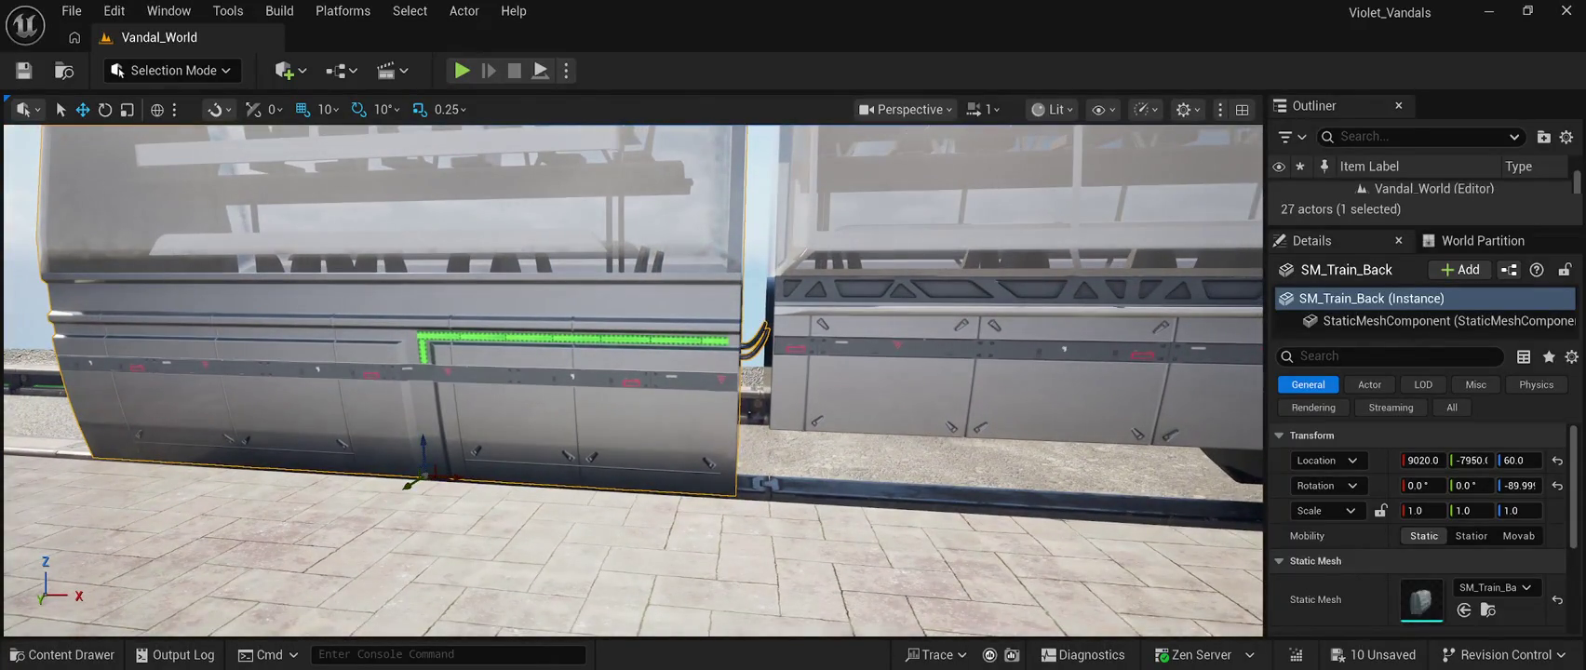
key("Escape")
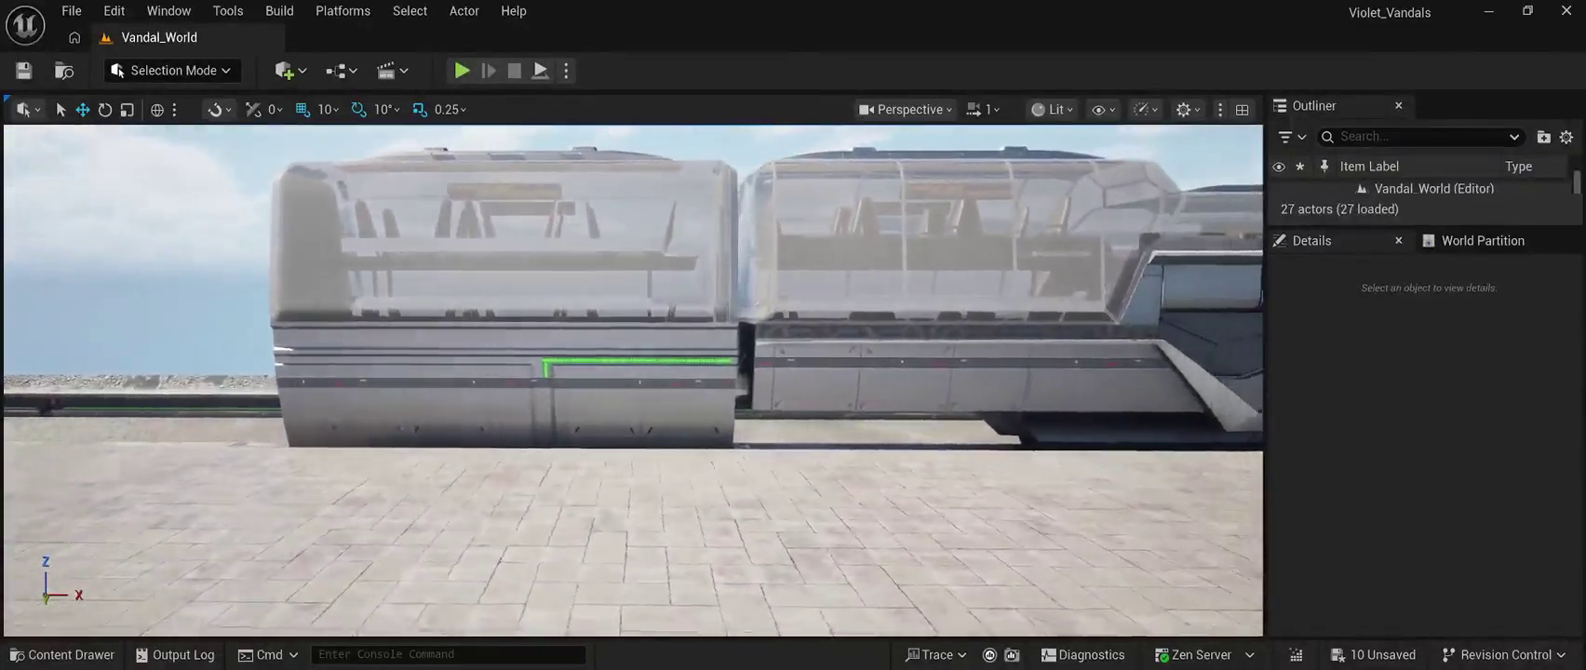
left_click(461, 391)
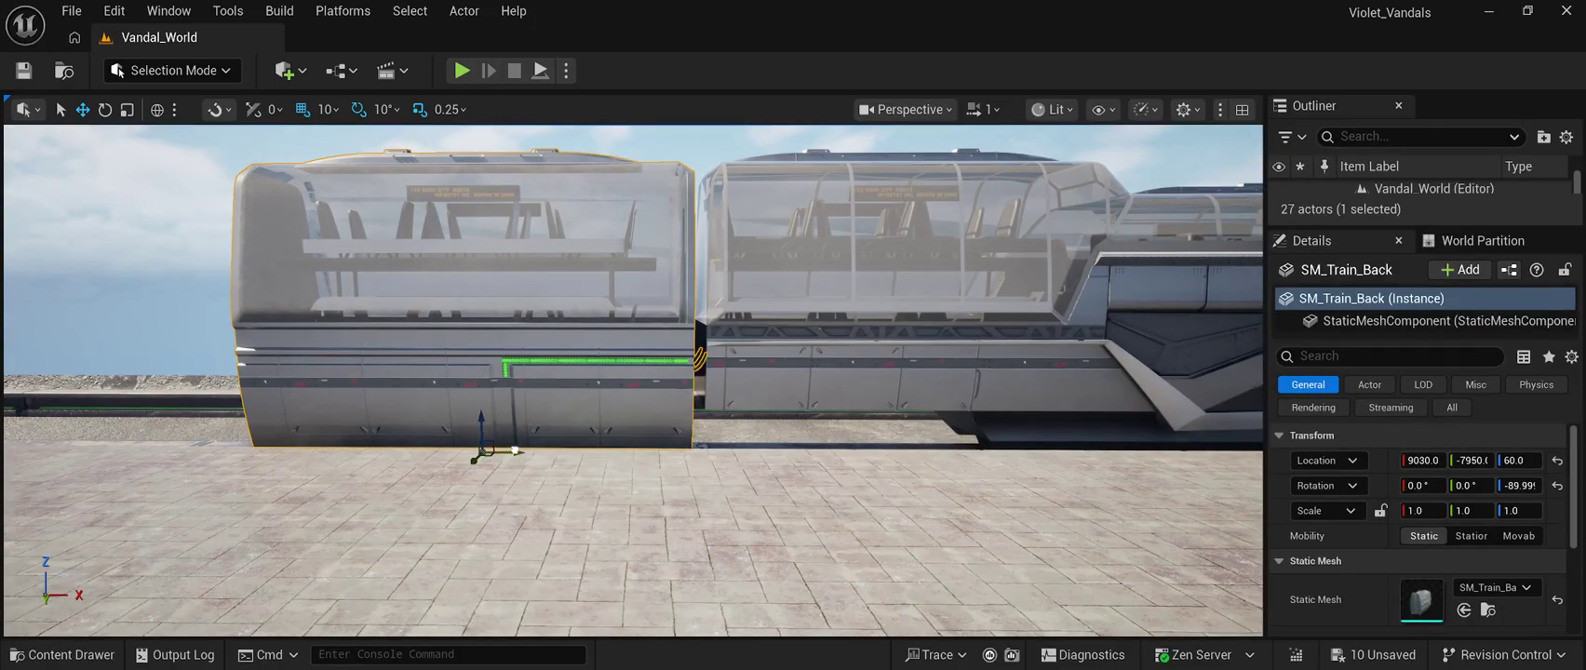
key("a")
key("Escape")
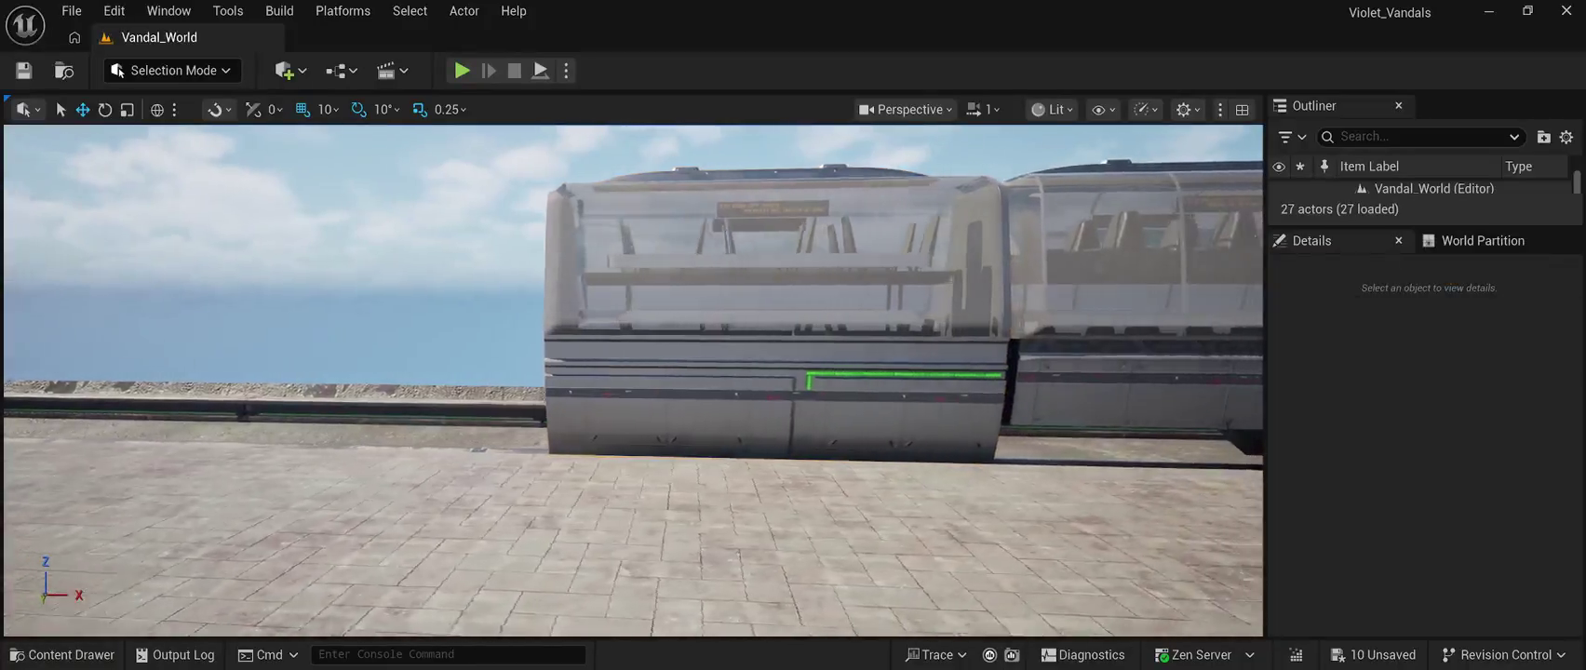
key("a")
key("w")
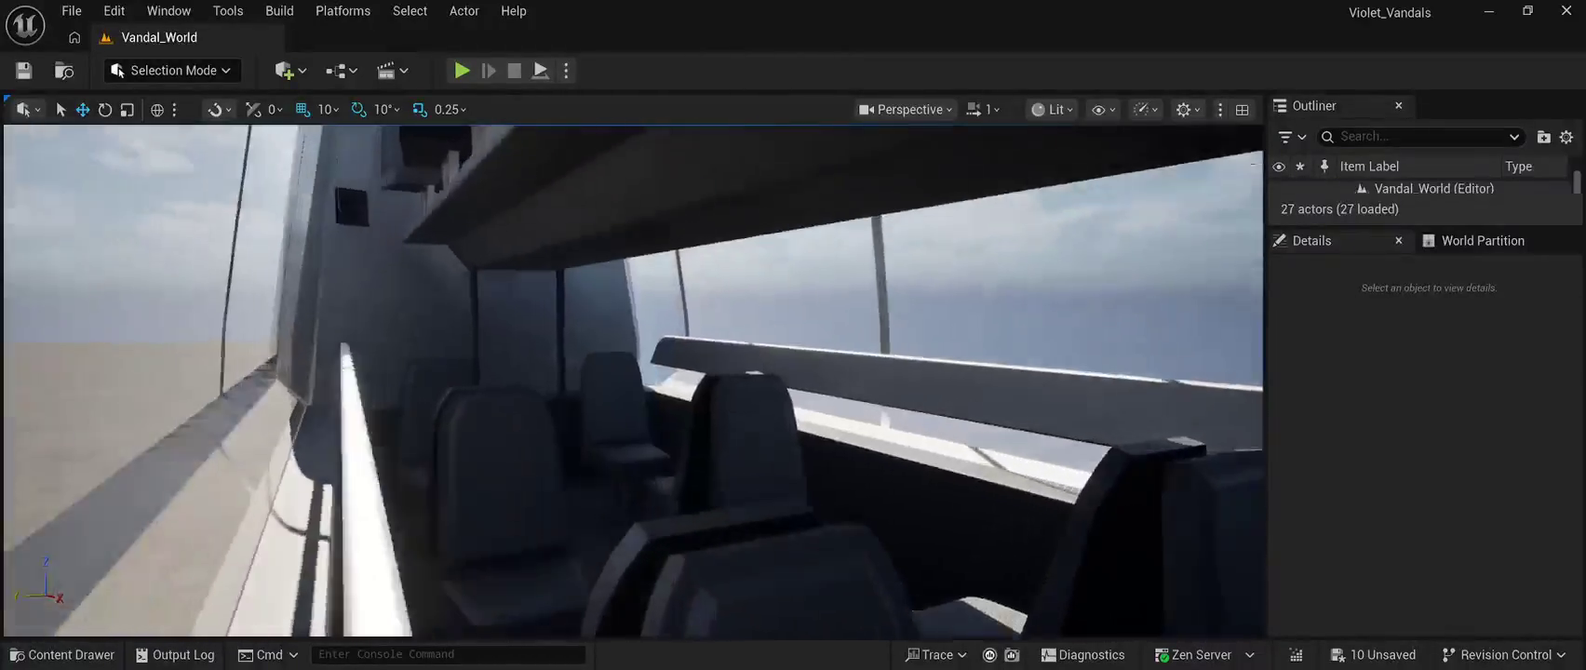
key("w")
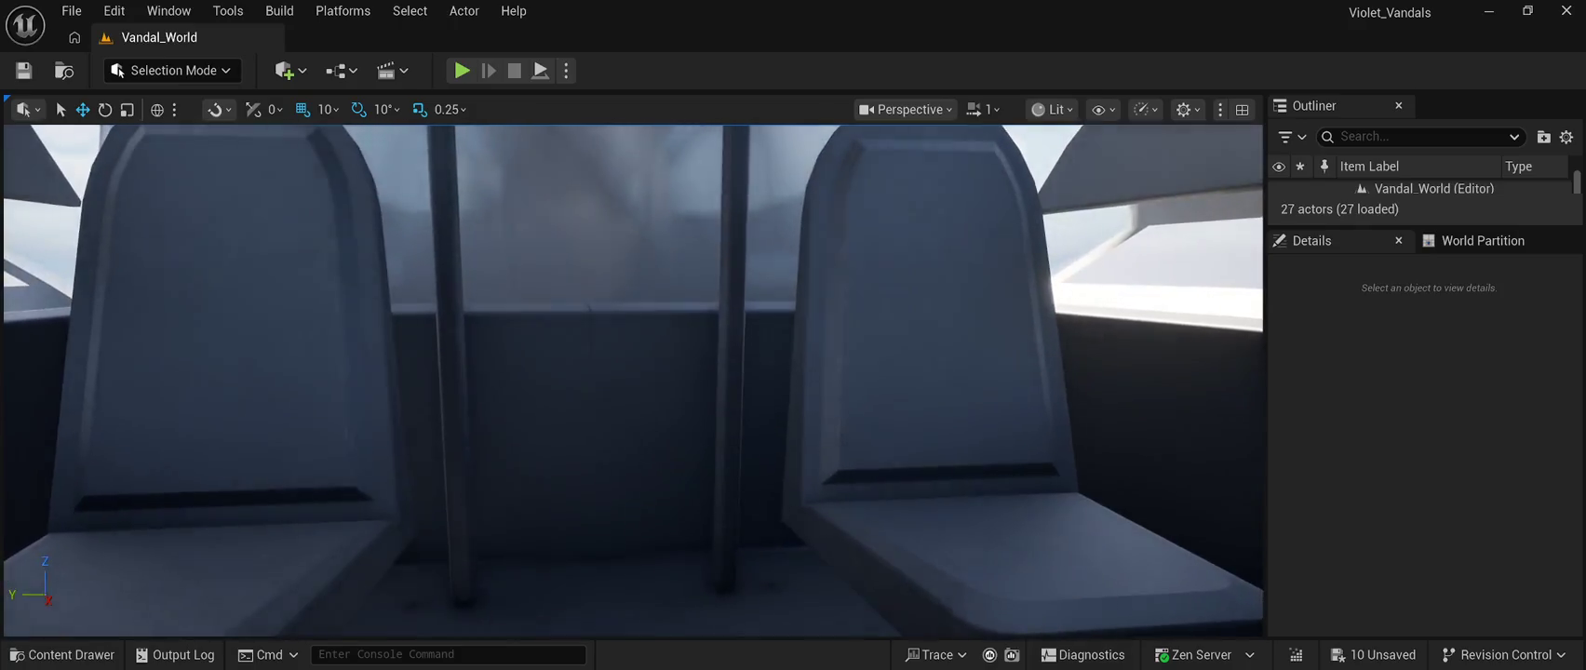
key("s")
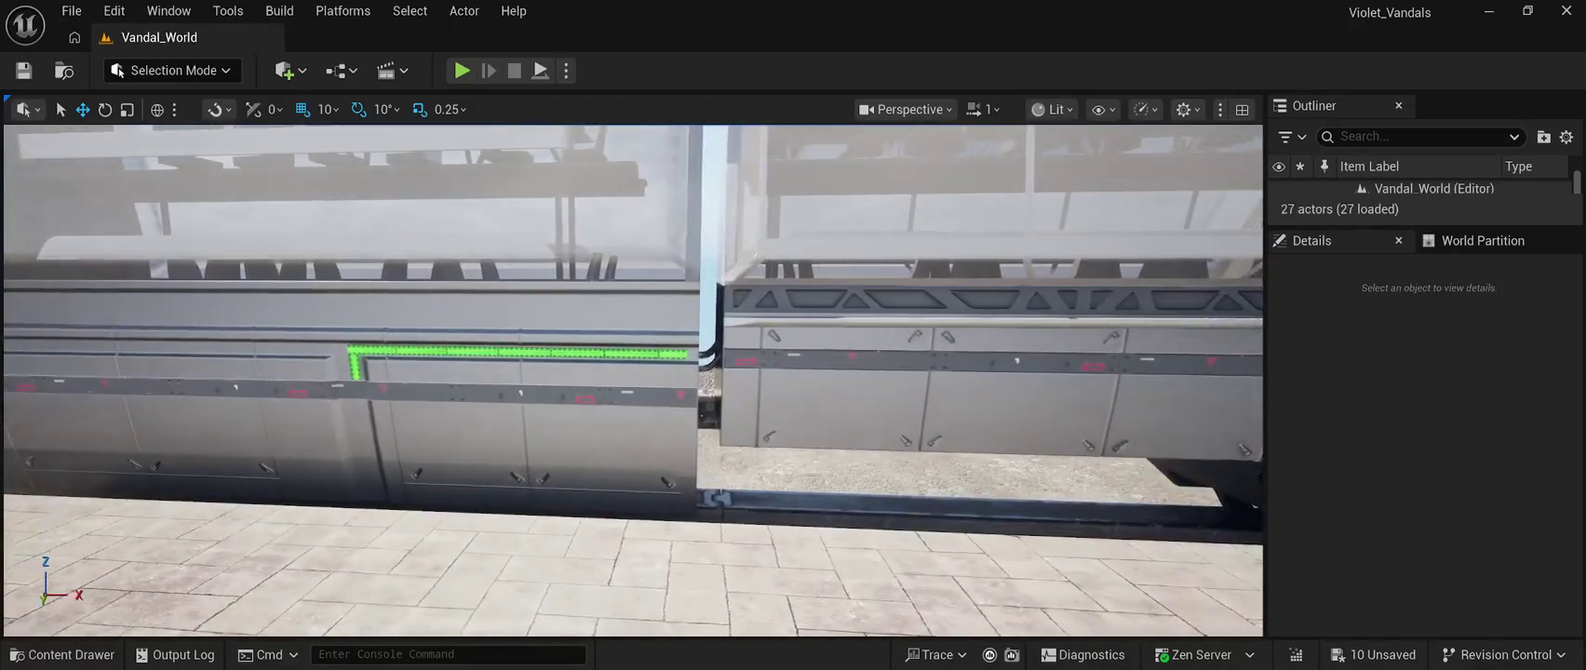
key("a")
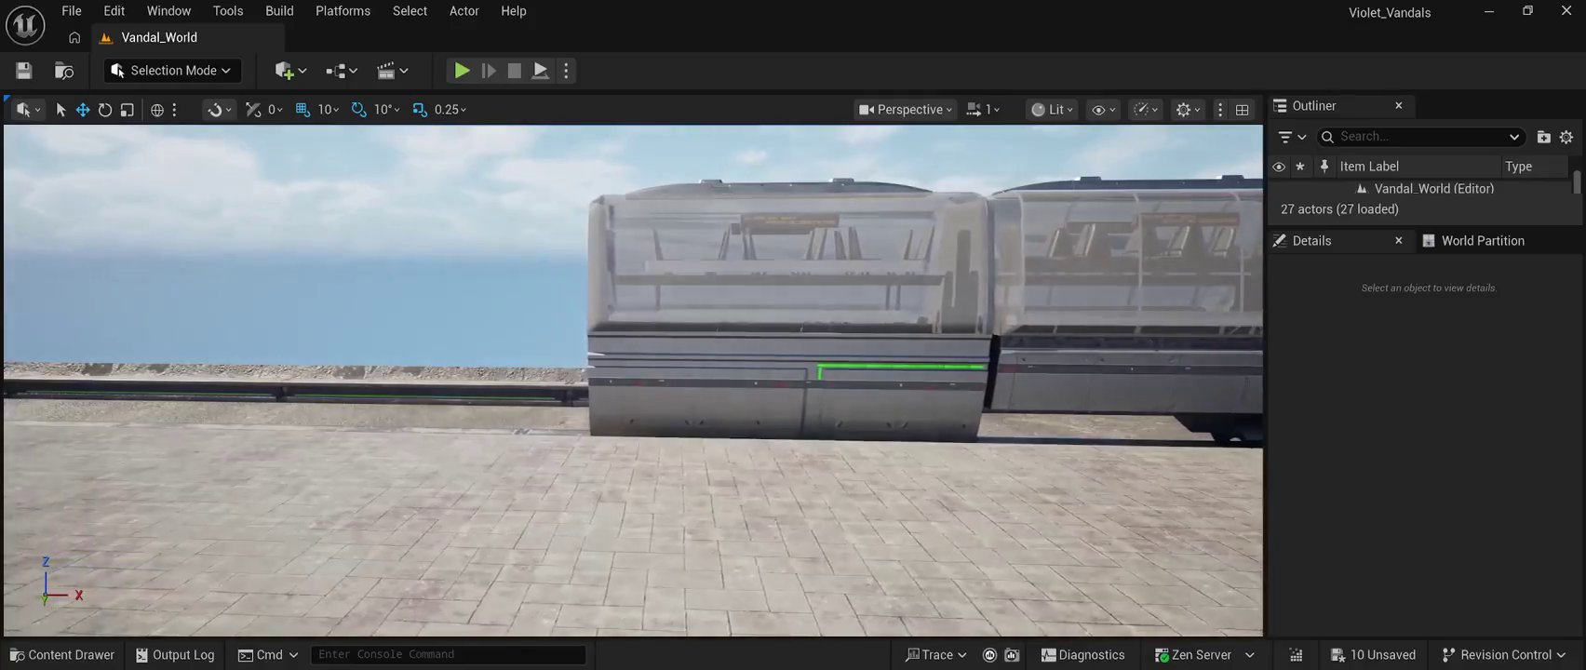
left_click(792, 391)
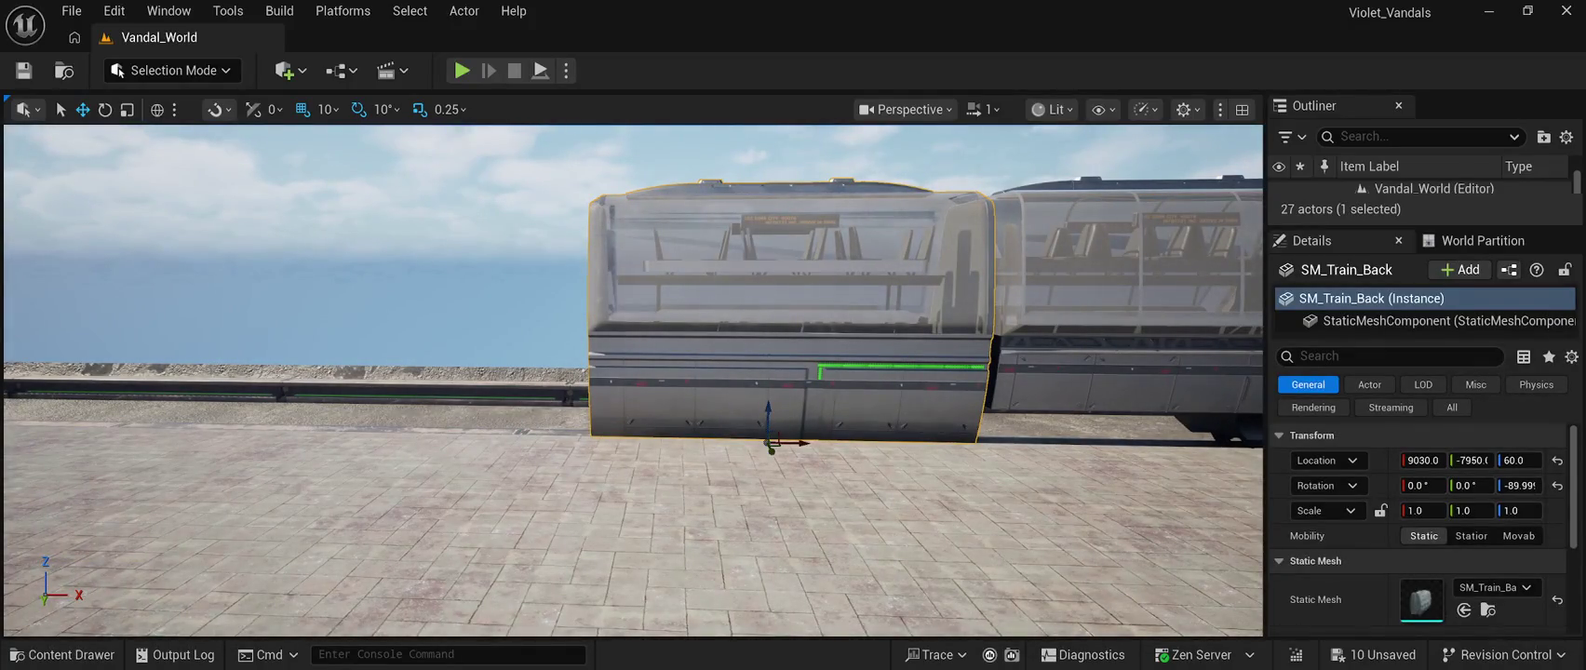
key("ctrl+d")
Slide the first duplicated carriage end to end behind the original back carriage
left_click_drag(803, 433, 447, 424)
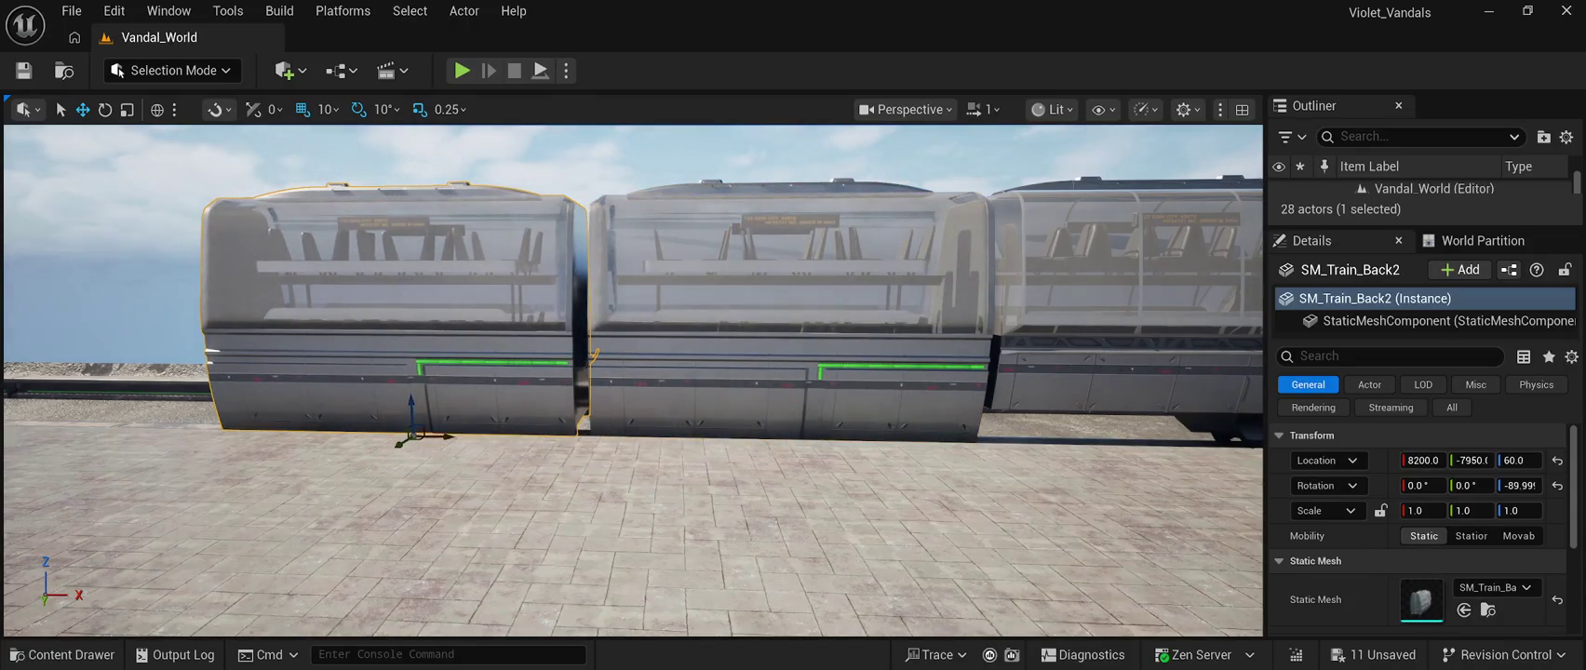
key("a")
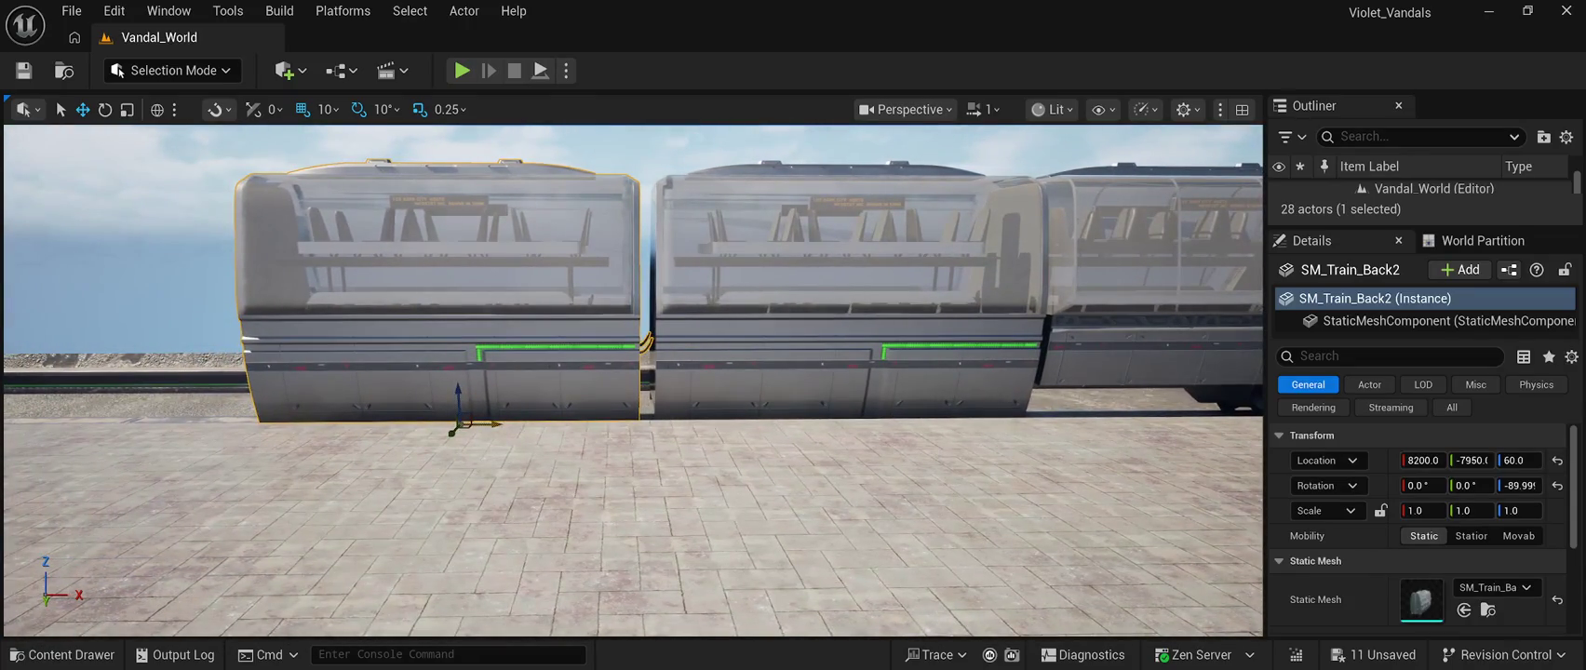
left_click_drag(447, 424, 453, 423)
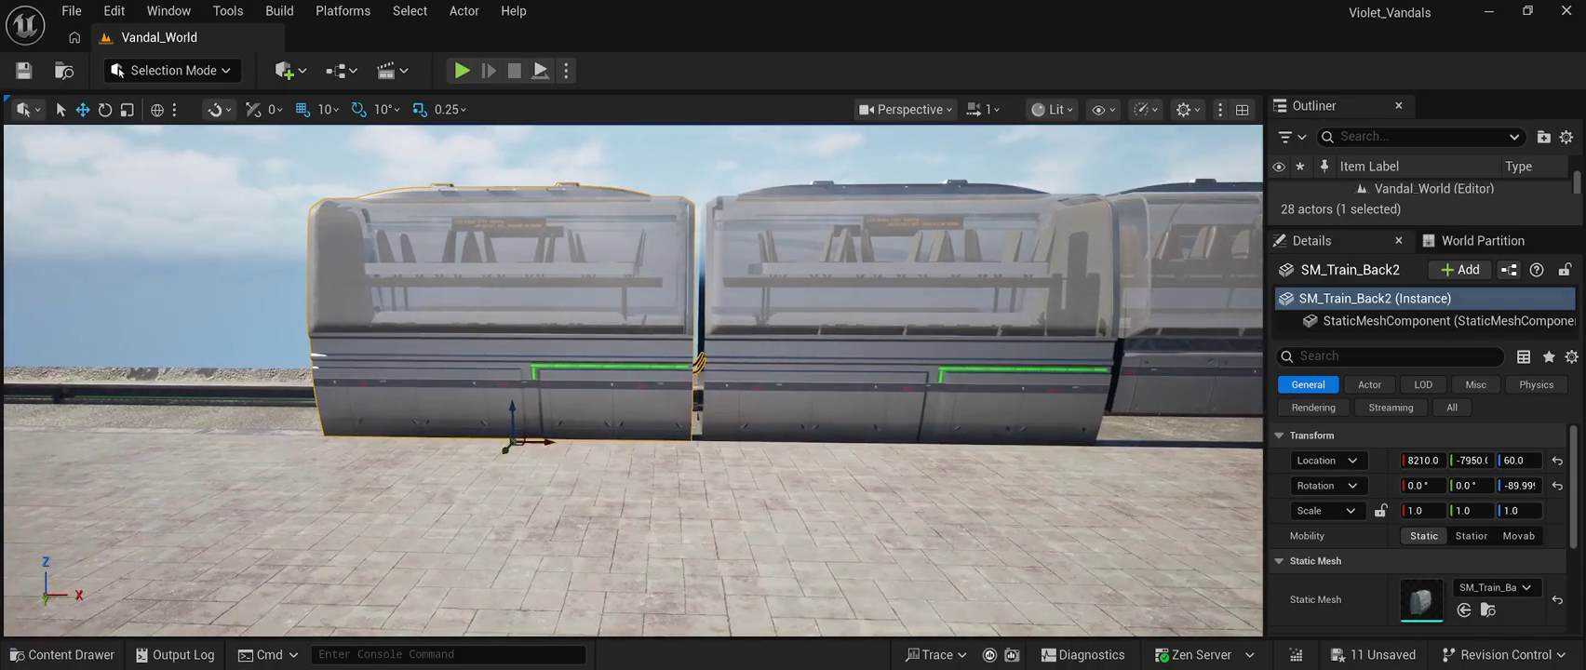
key("Escape")
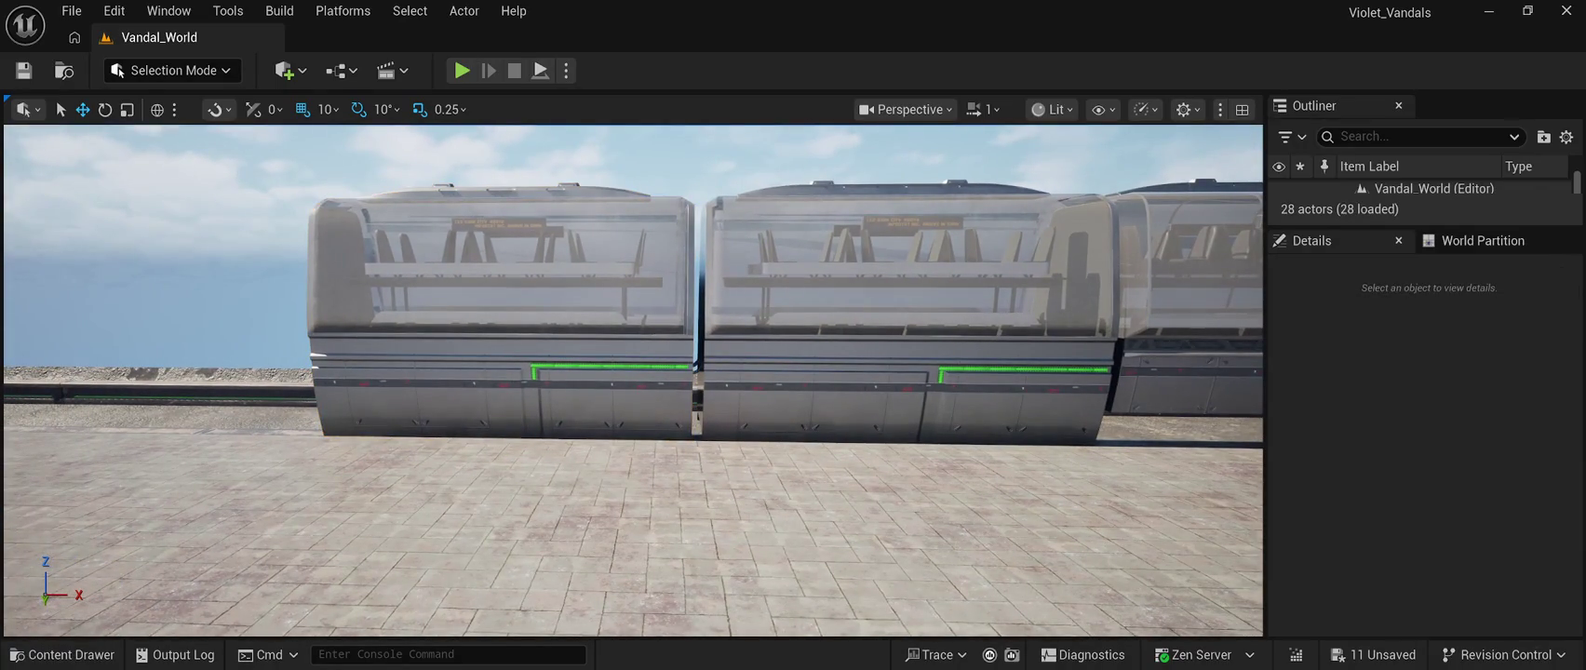
Duplicate the second back carriage and butt the third copy against the train's end
left_click(503, 391)
key("ctrl+d")
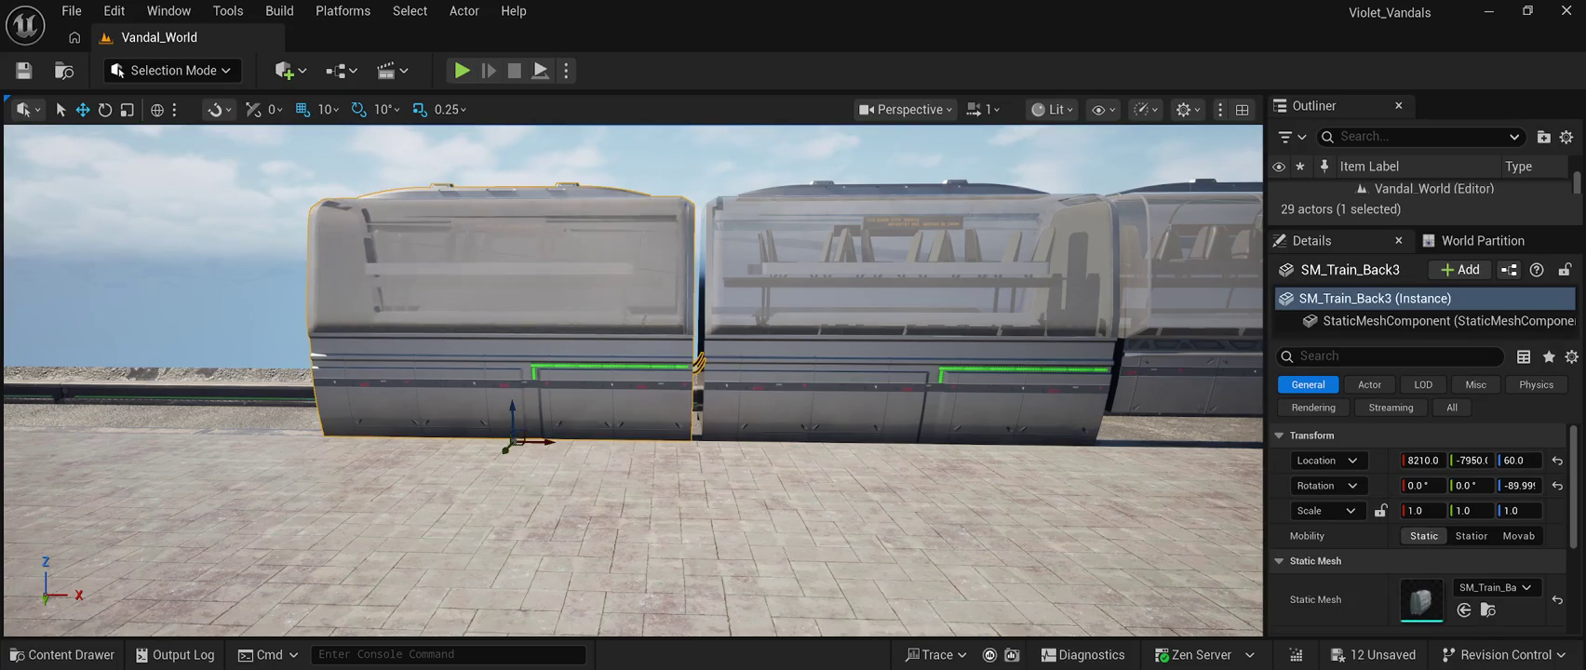
left_click_drag(549, 442, 203, 436)
key("f")
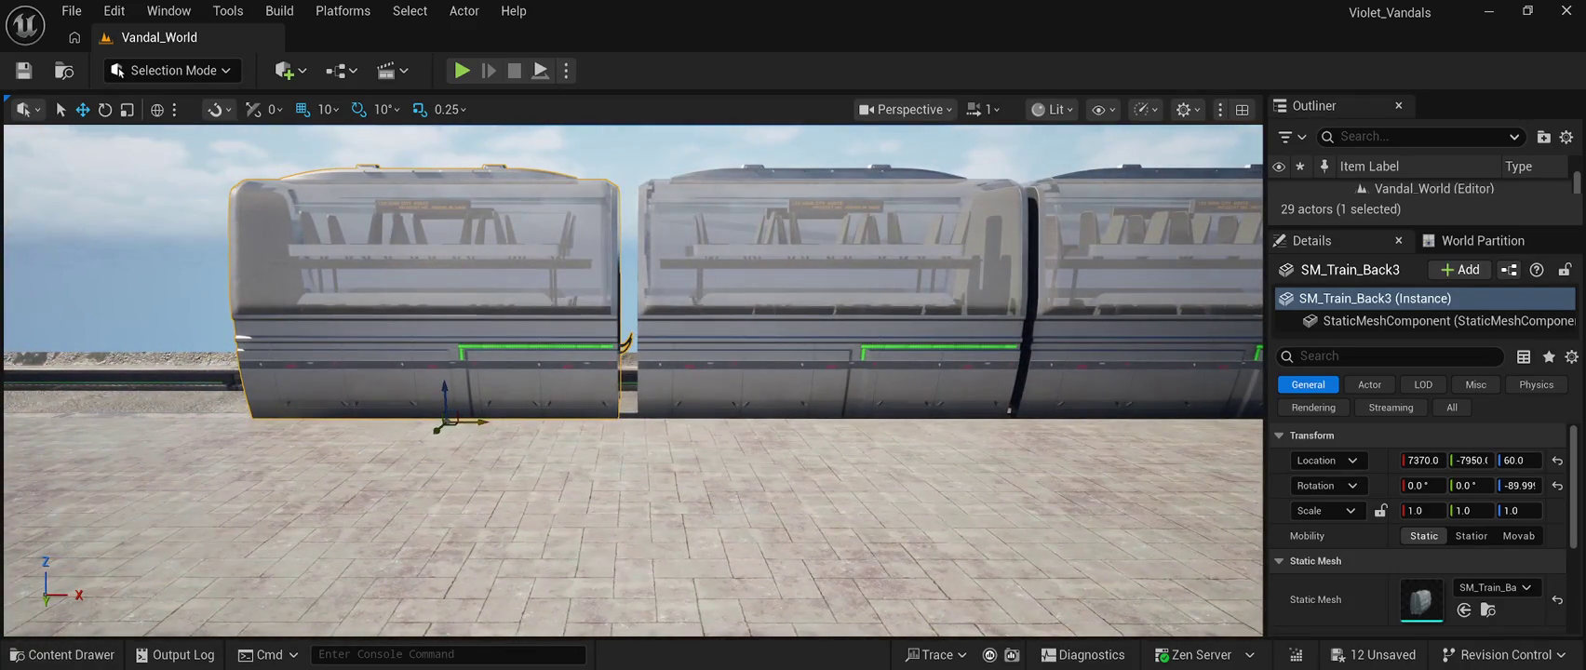
left_click_drag(484, 422, 492, 423)
key("Escape")
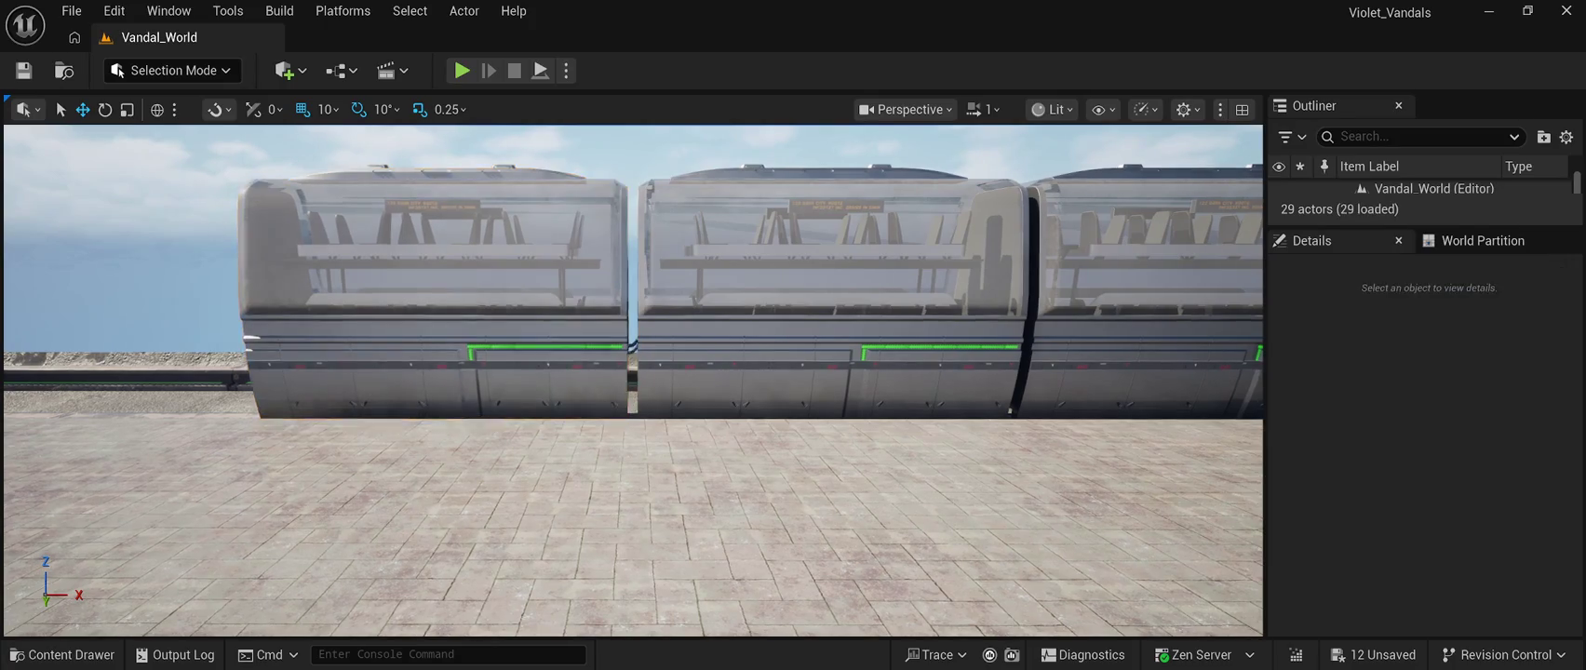
scroll(633, 382, "up", 5)
scroll(633, 382, "down", 6)
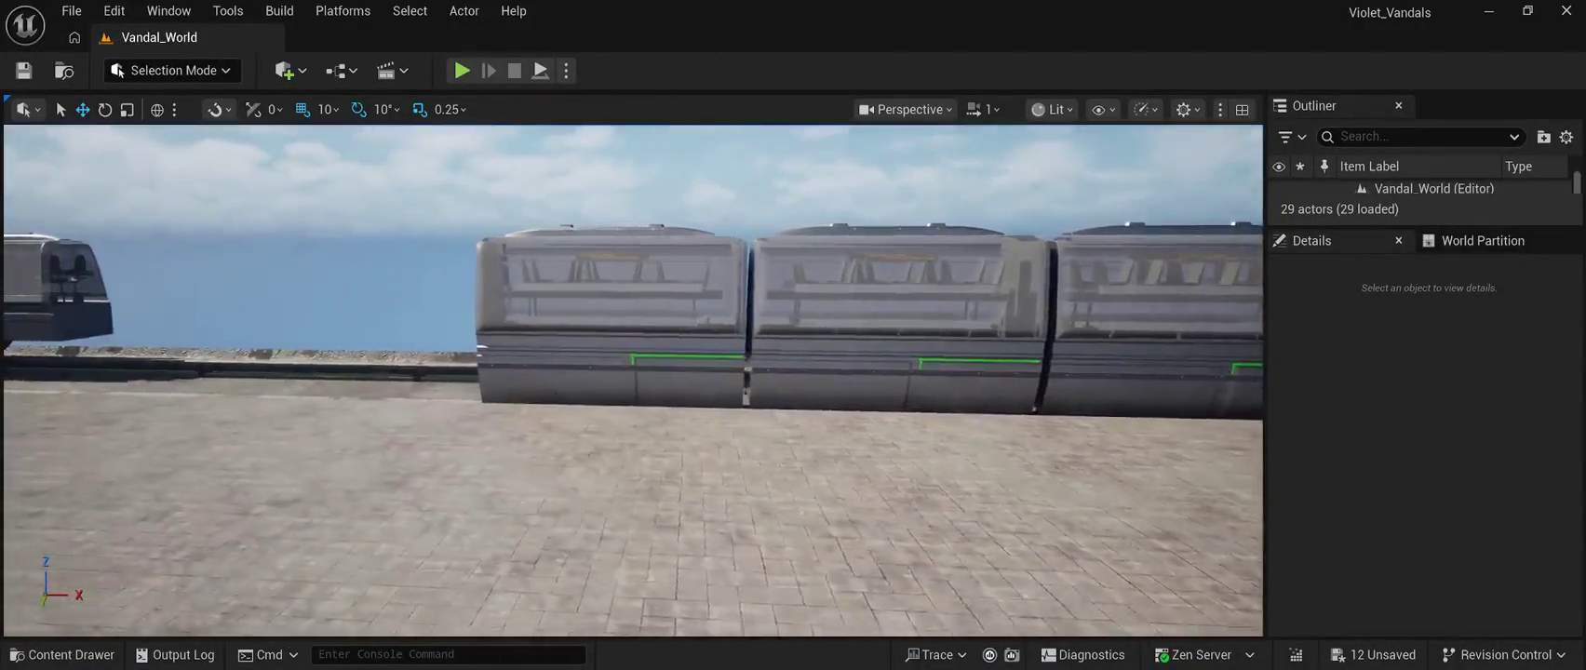
Line up the fourth carriage at the end, extending the train to SM_Train_Back5 at X 5750
left_click(567, 307)
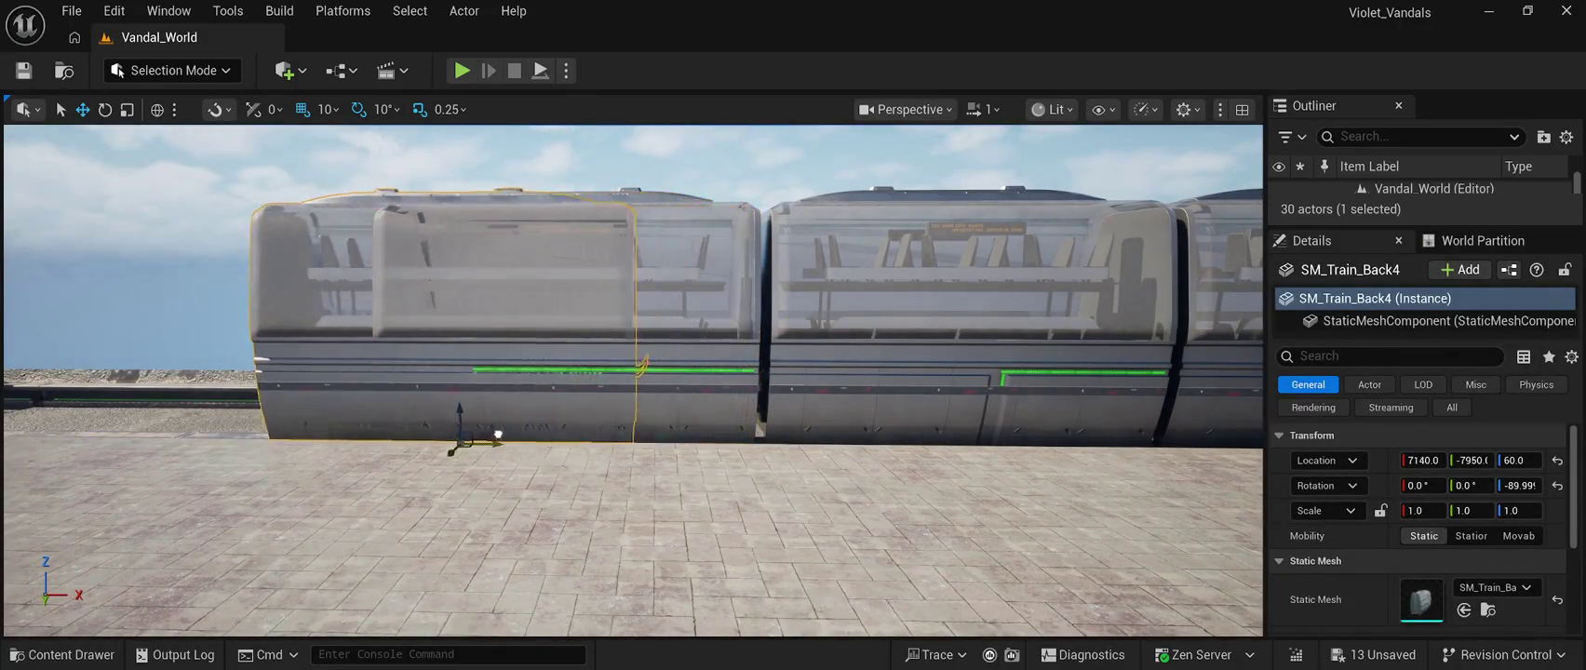
left_click_drag(503, 434, 438, 433)
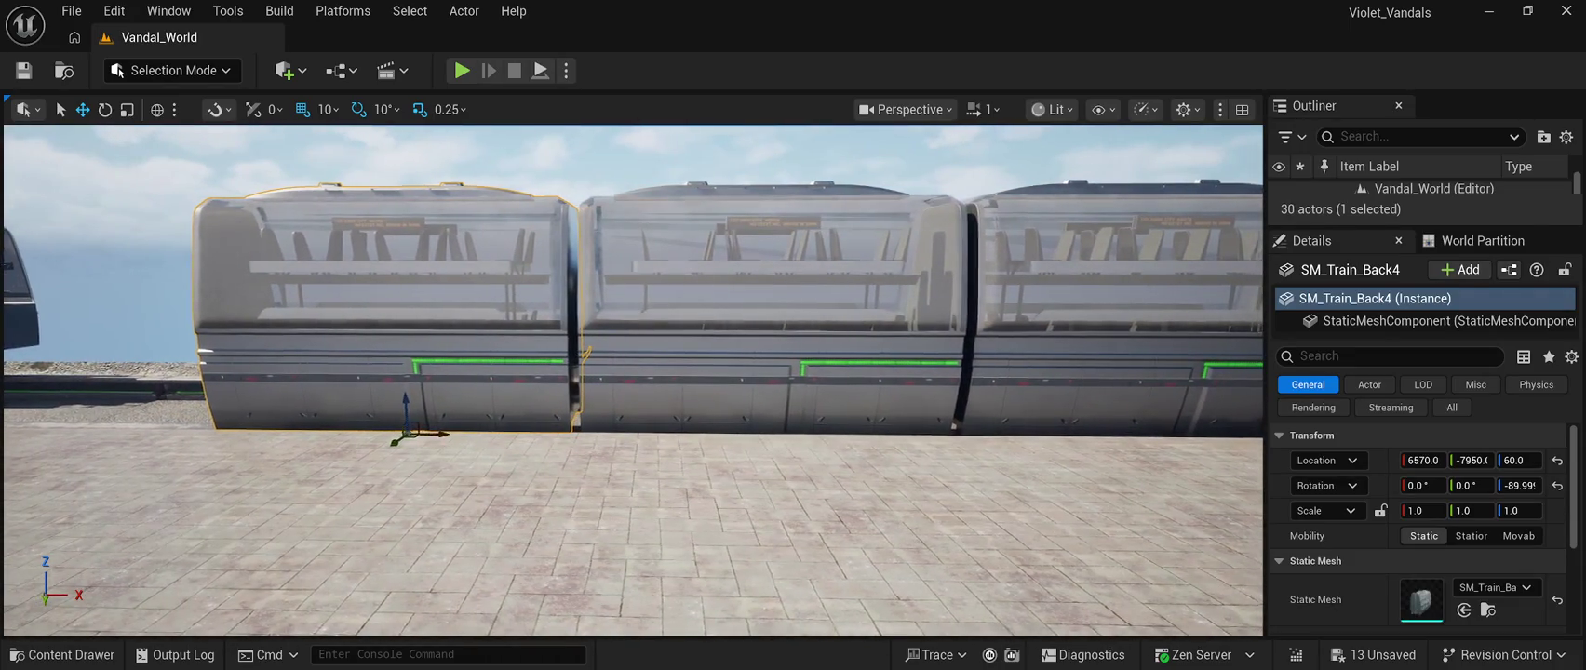
key("Escape")
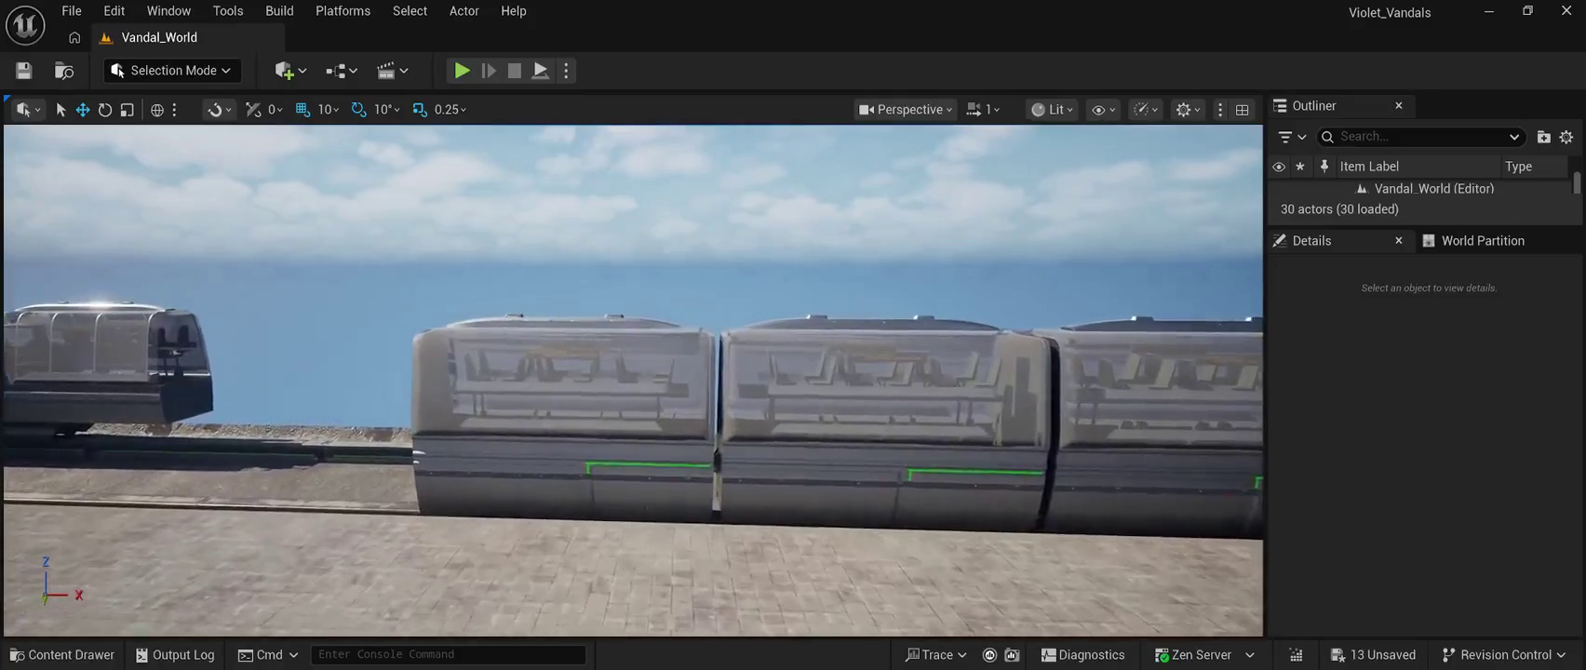
left_click(561, 419)
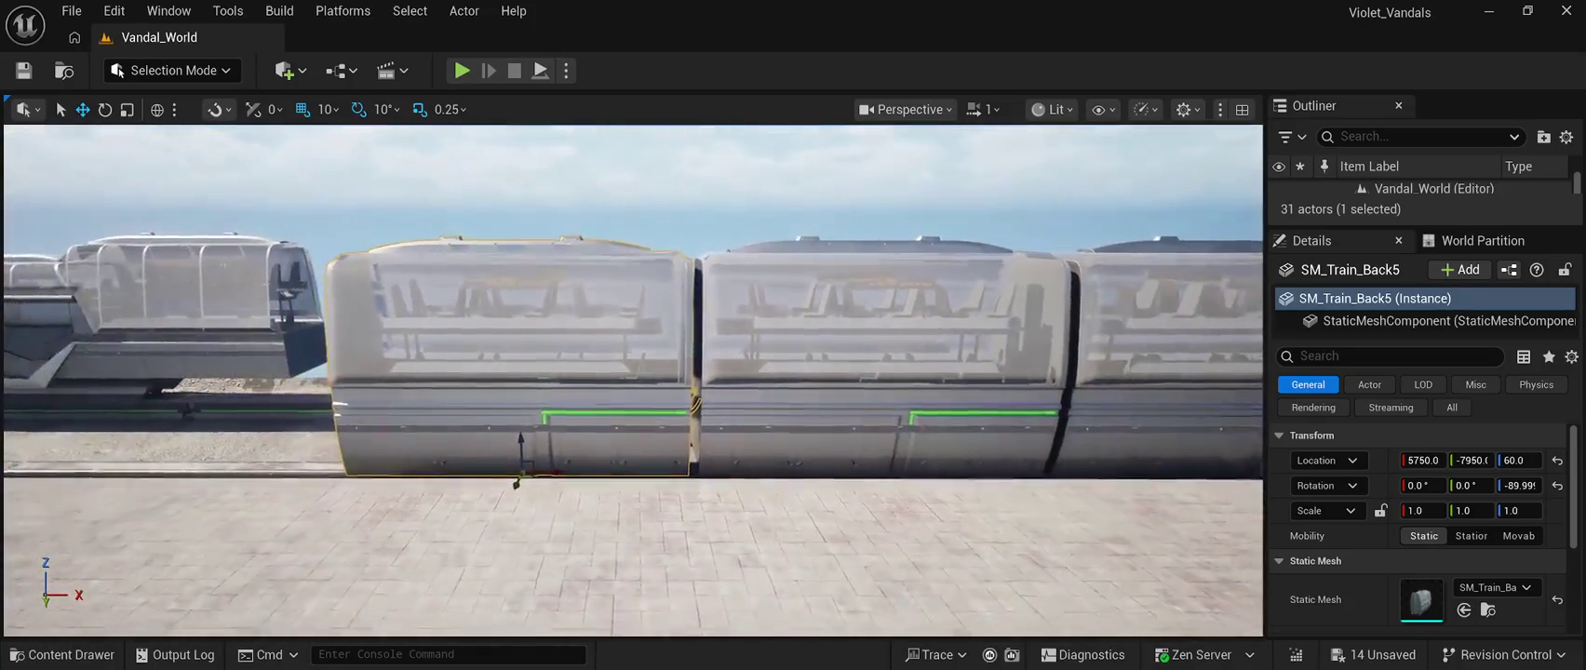
key("Escape")
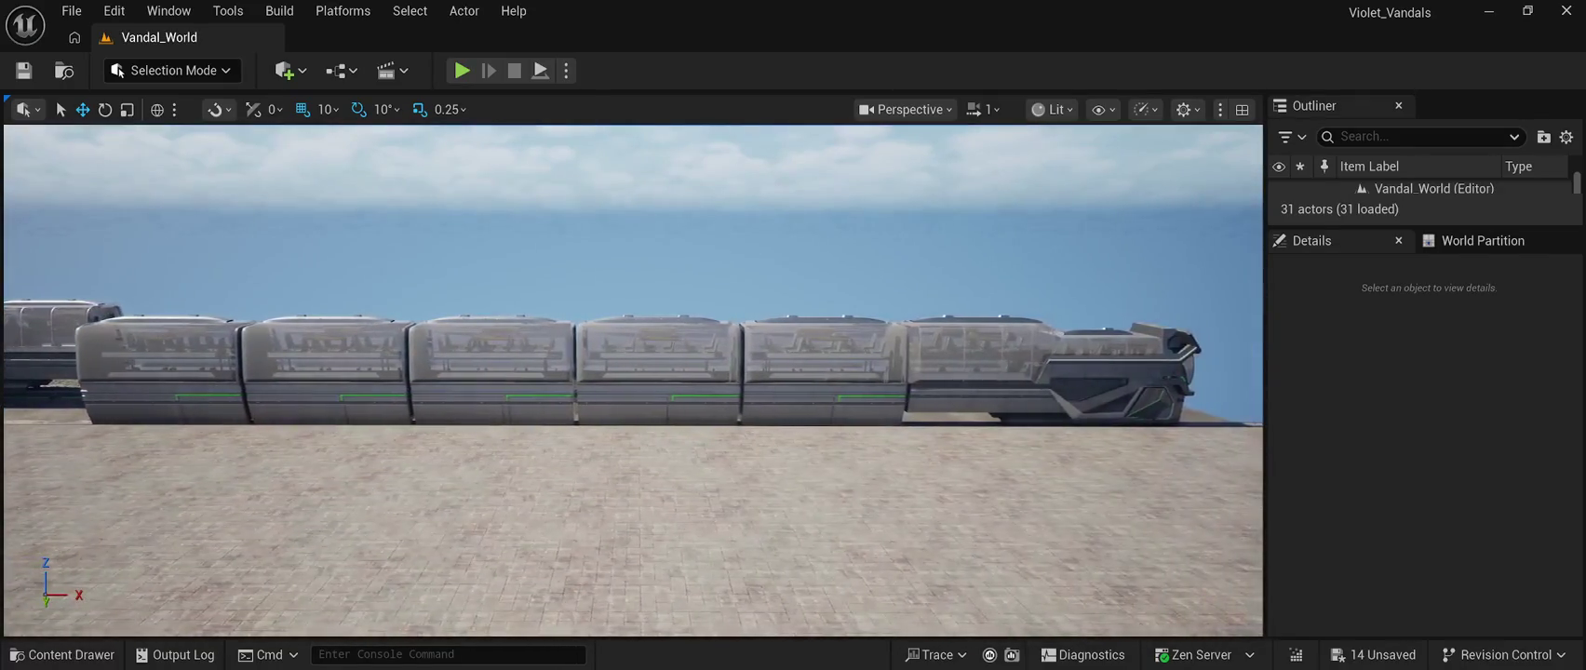
left_click(819, 423)
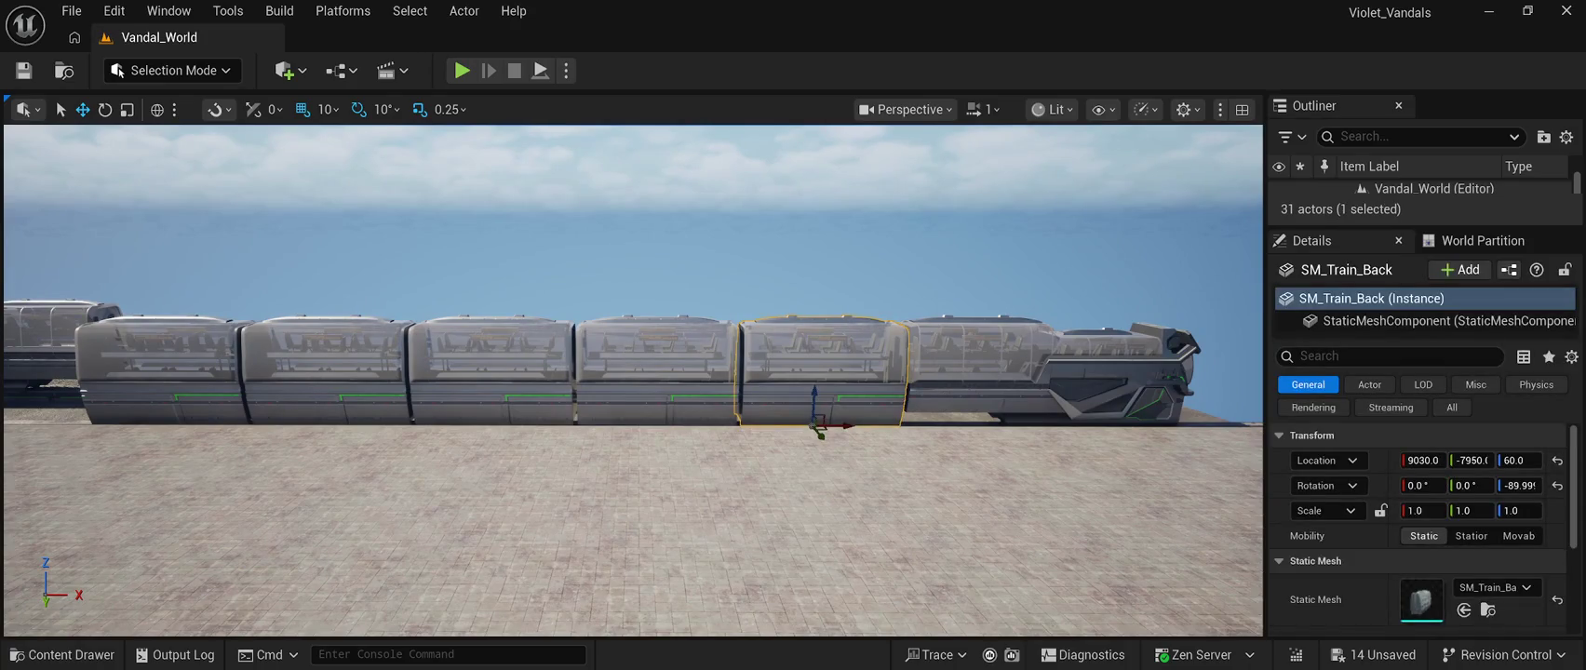
Select all five passenger carriages together and duplicate them in place
left_click(656, 372, "ctrl")
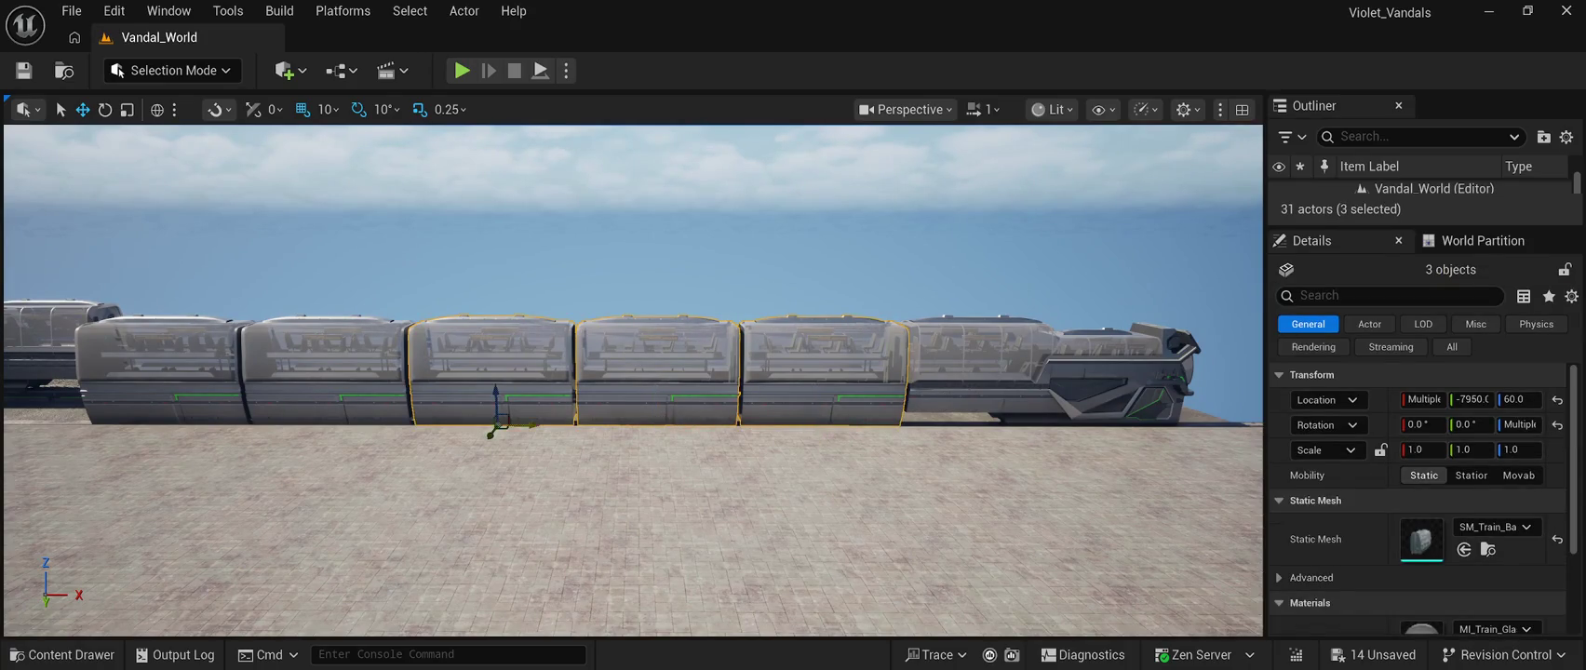
left_click(163, 372, "ctrl")
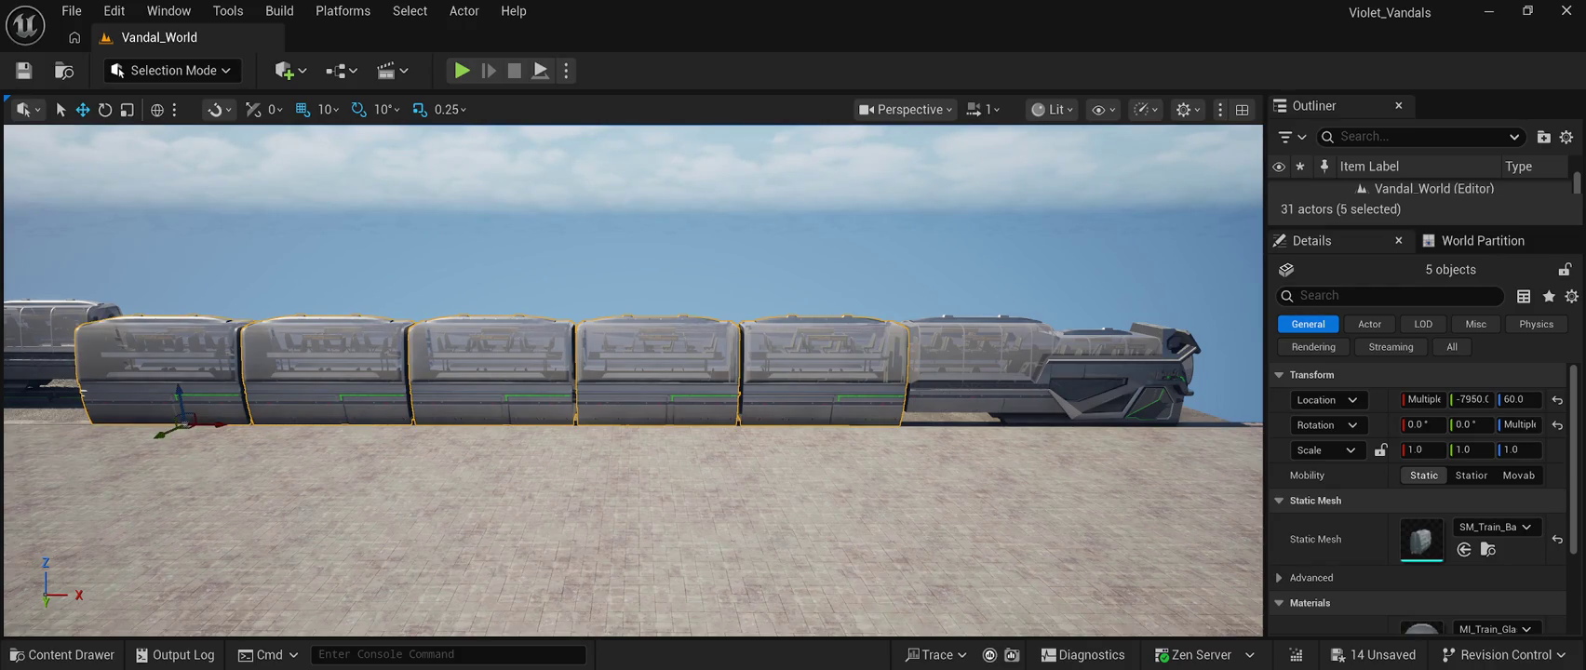
mouse_move(633, 373)
left_mouse_down()
mouse_move(568, 377)
mouse_move(596, 381)
mouse_move(614, 354)
mouse_move(666, 358)
left_mouse_up()
mouse_move(670, 404)
left_mouse_down()
mouse_move(592, 380)
mouse_move(596, 365)
mouse_move(670, 405)
left_mouse_up()
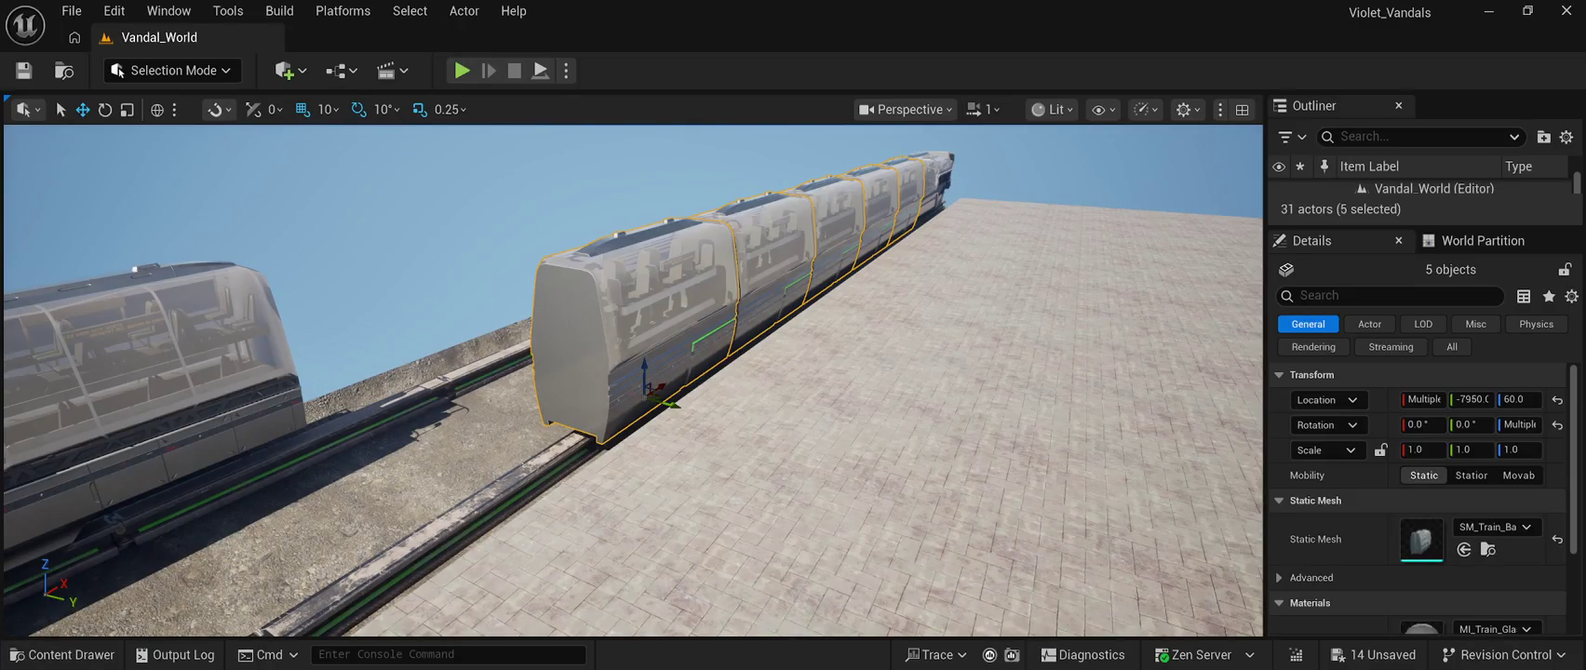
key("ctrl+d")
Move the copied carriages to the neighbouring track, turned the other way, in line with the first train
mouse_move(671, 404)
left_mouse_down()
mouse_move(530, 365)
mouse_move(634, 396)
left_mouse_up()
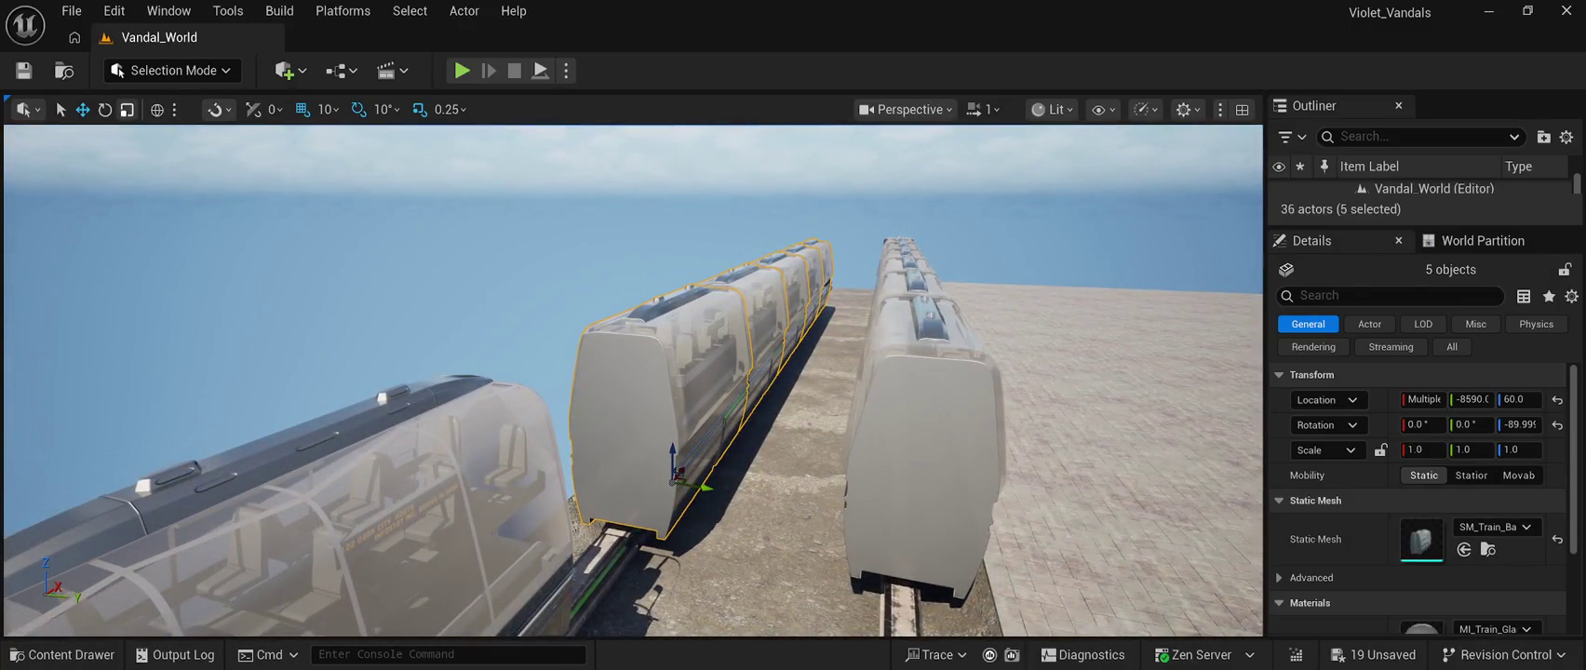
key("e")
left_click_drag(693, 493, 536, 517)
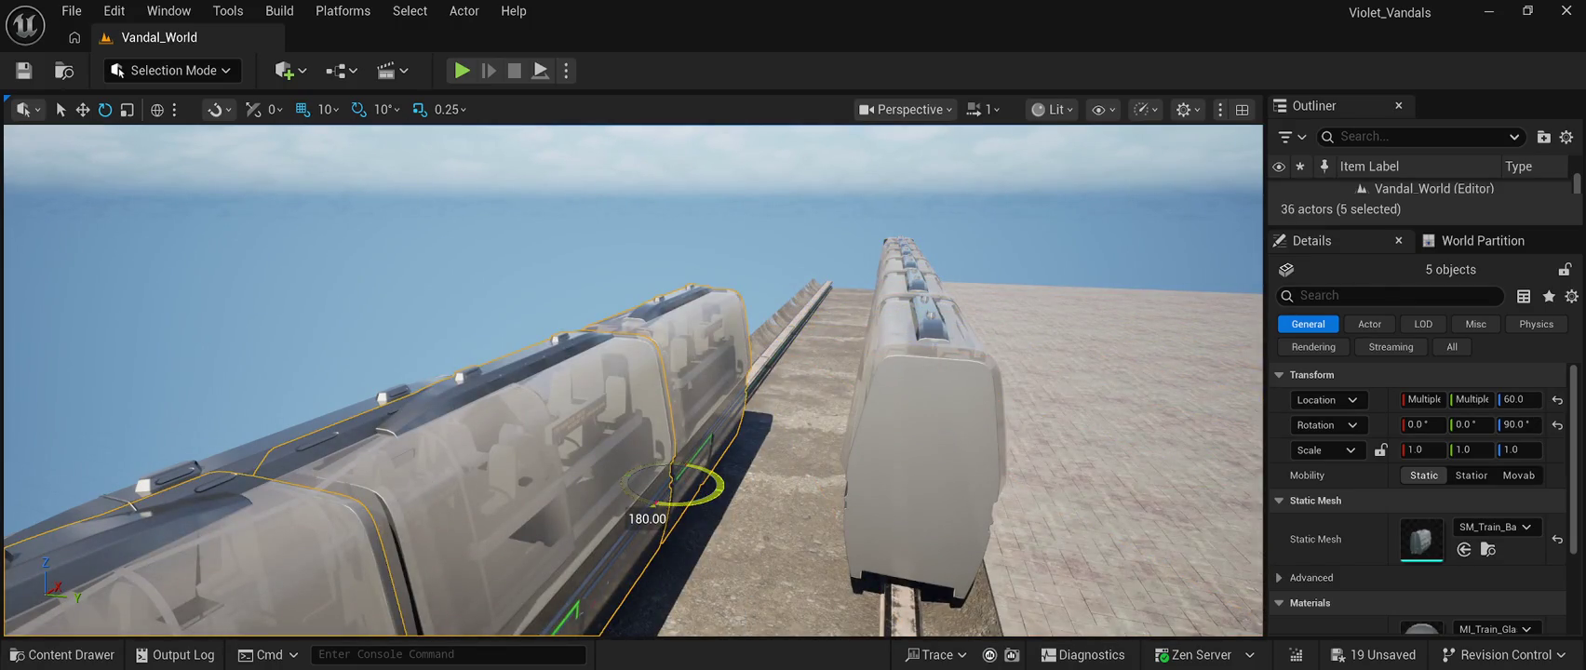
key("f")
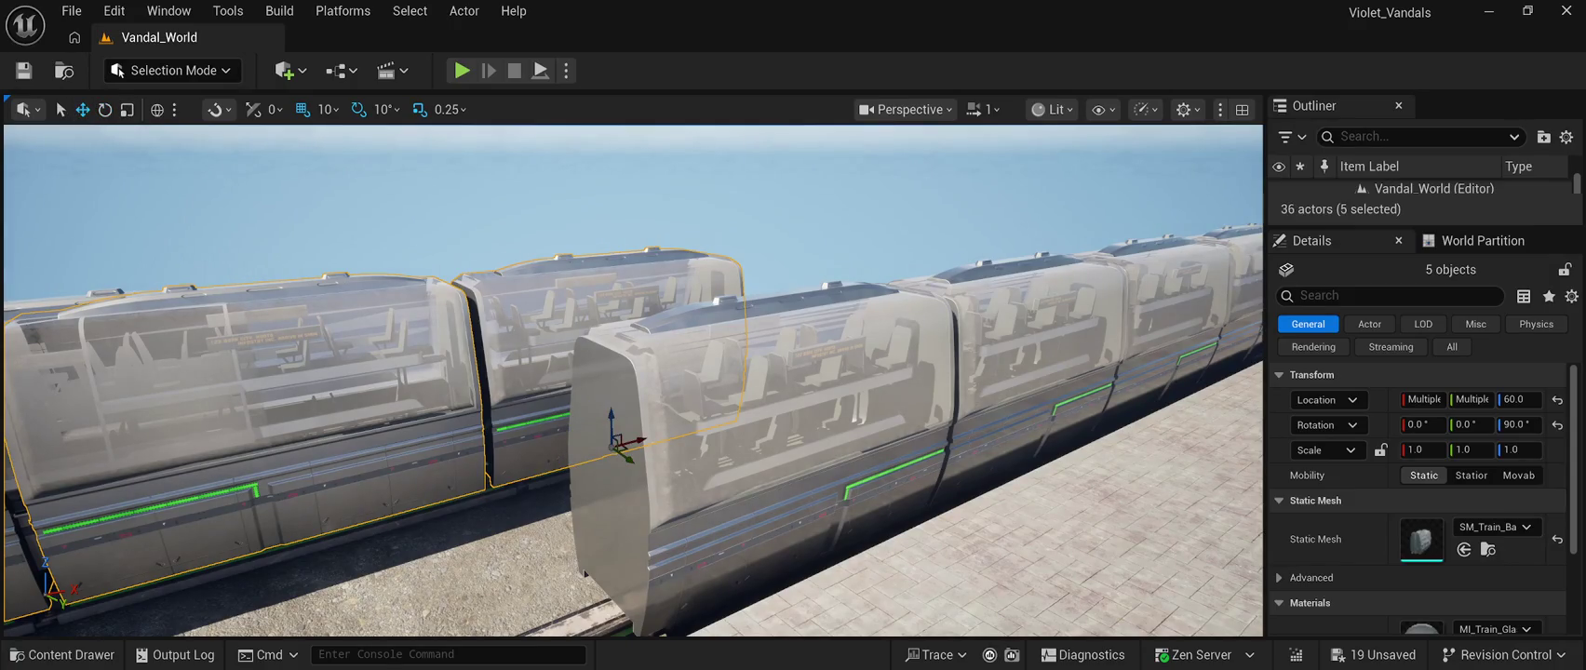
mouse_move(629, 440)
left_mouse_down()
mouse_move(768, 388)
mouse_move(1084, 352)
mouse_move(1052, 270)
mouse_move(1033, 251)
mouse_move(1015, 270)
left_mouse_up()
mouse_move(1208, 140)
left_mouse_down()
mouse_move(1040, 149)
mouse_move(1060, 140)
left_mouse_up()
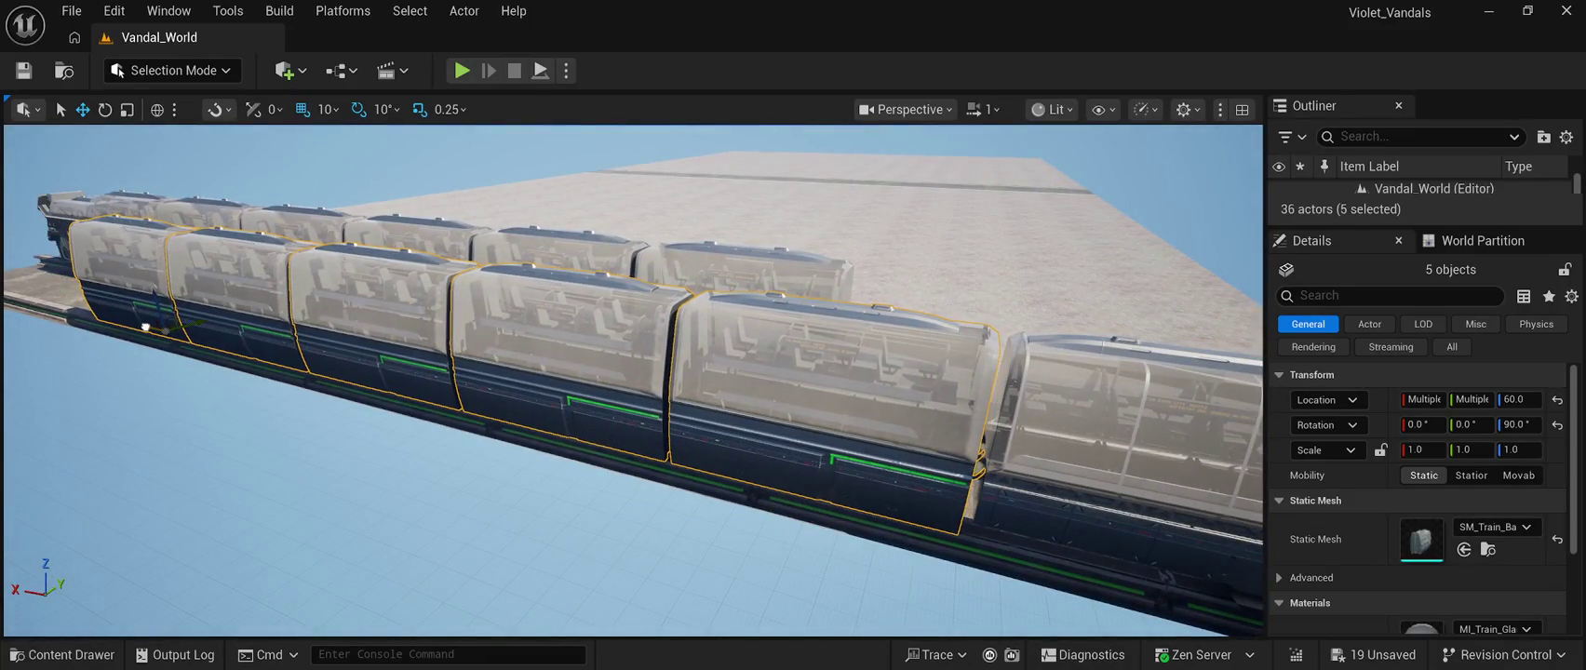
left_click_drag(1060, 139, 1083, 125)
Drop the five copied carriages to Location Z 50 so their wheels rest on the rail
key("w")
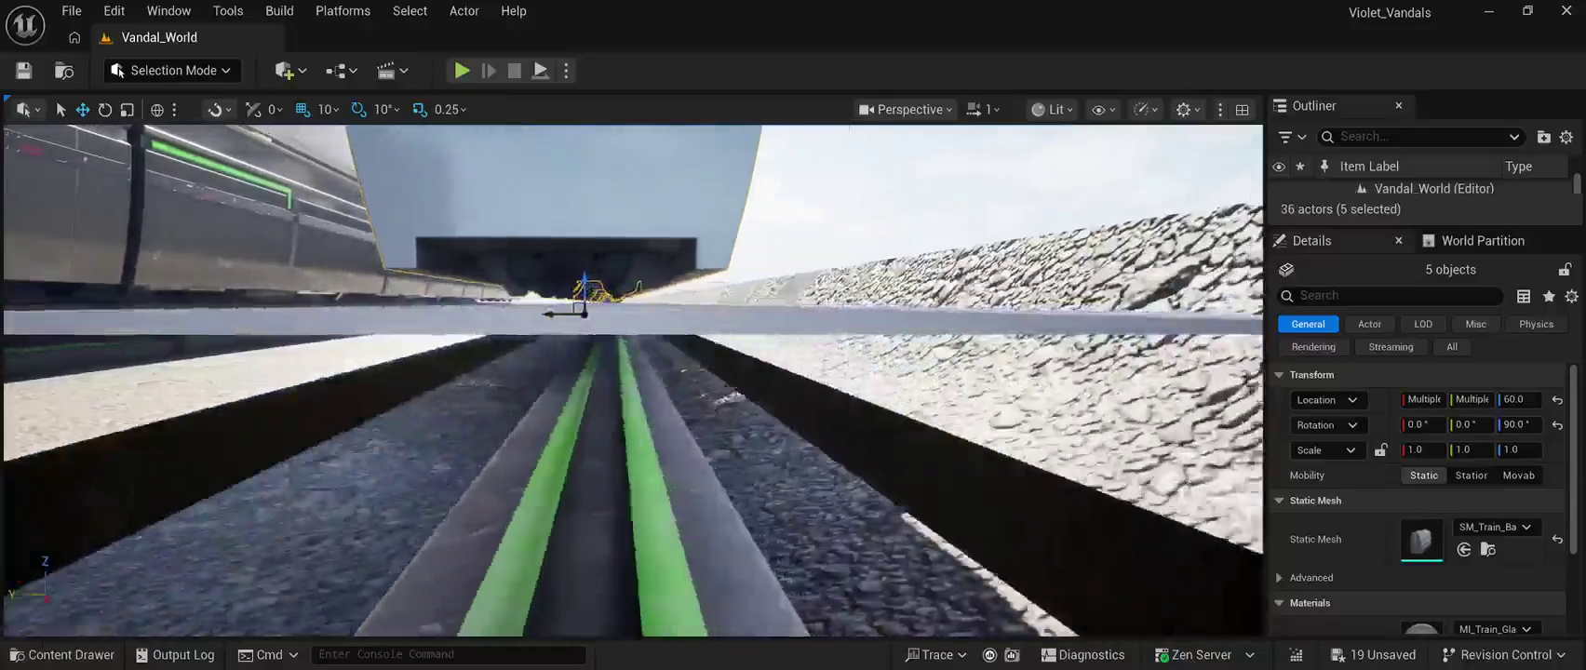
key("a")
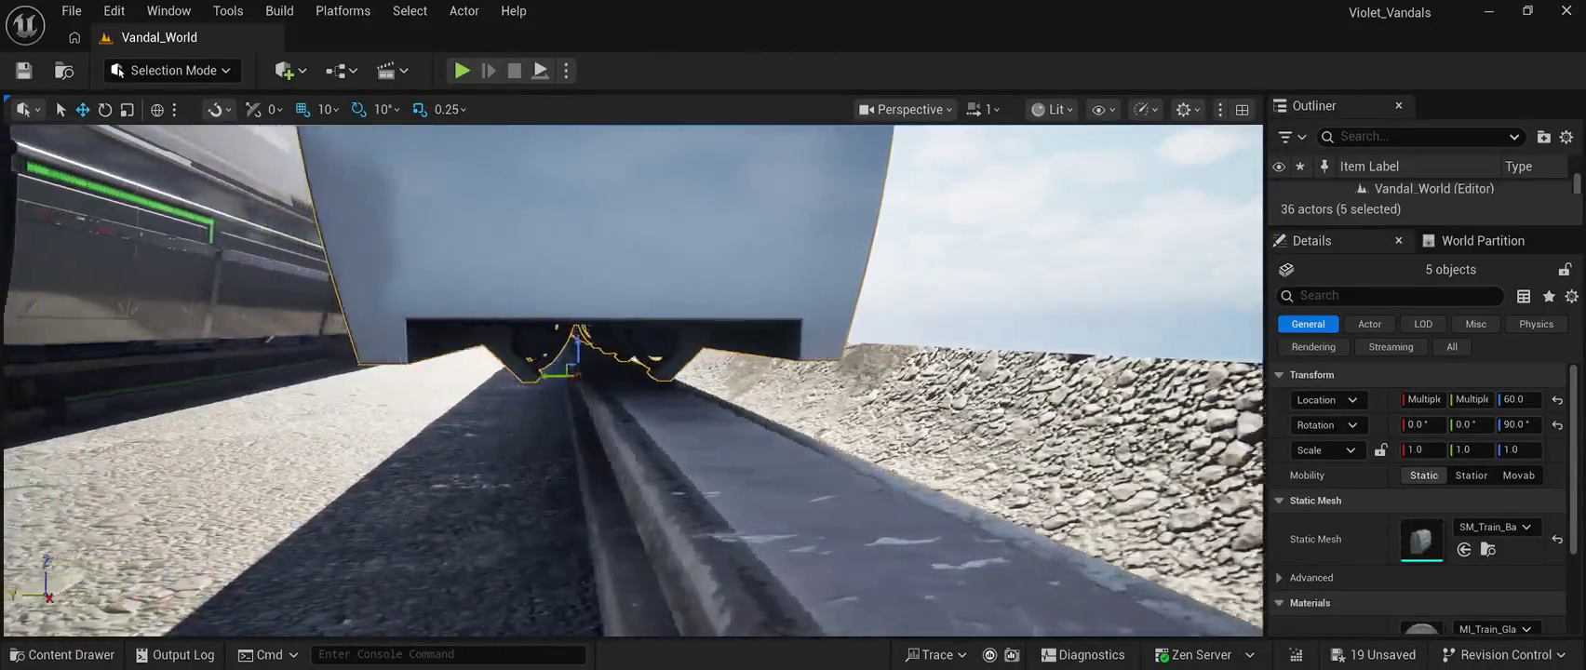
key("d")
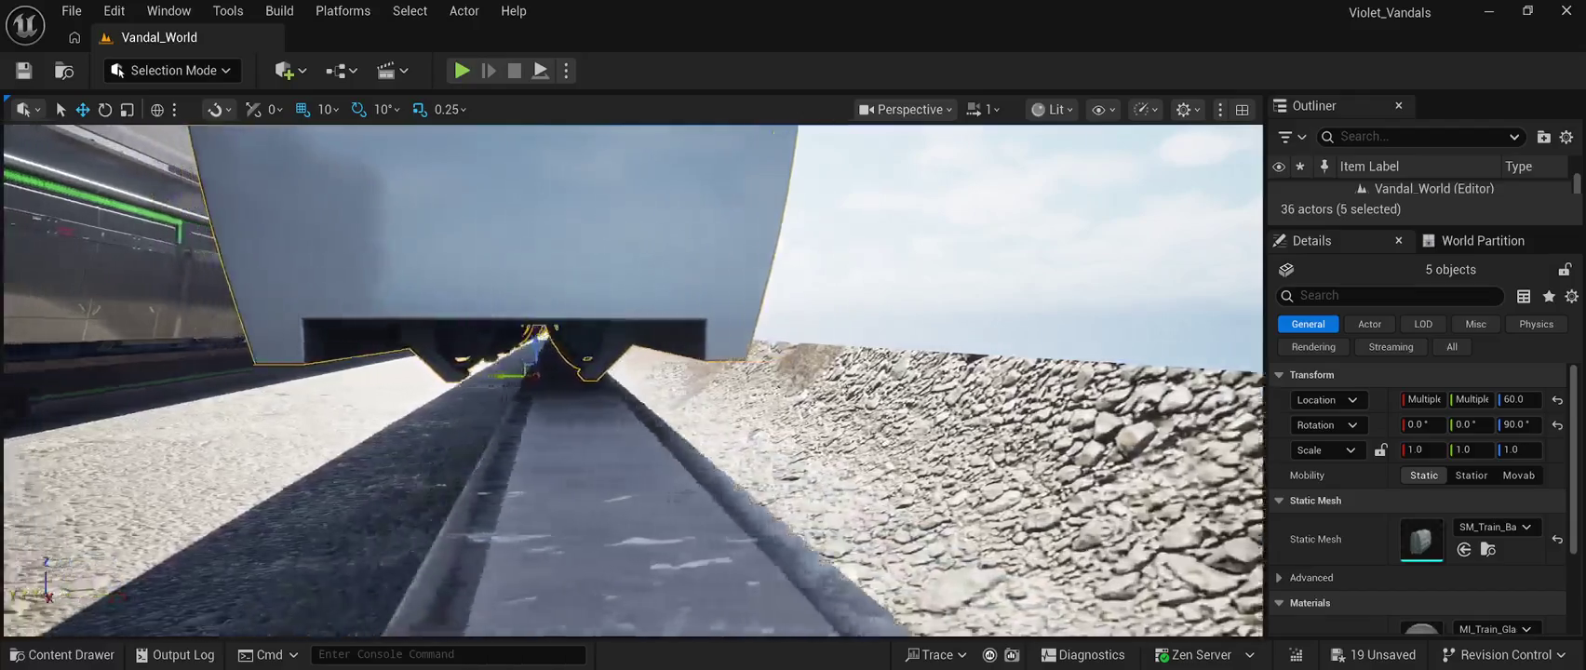
key("a")
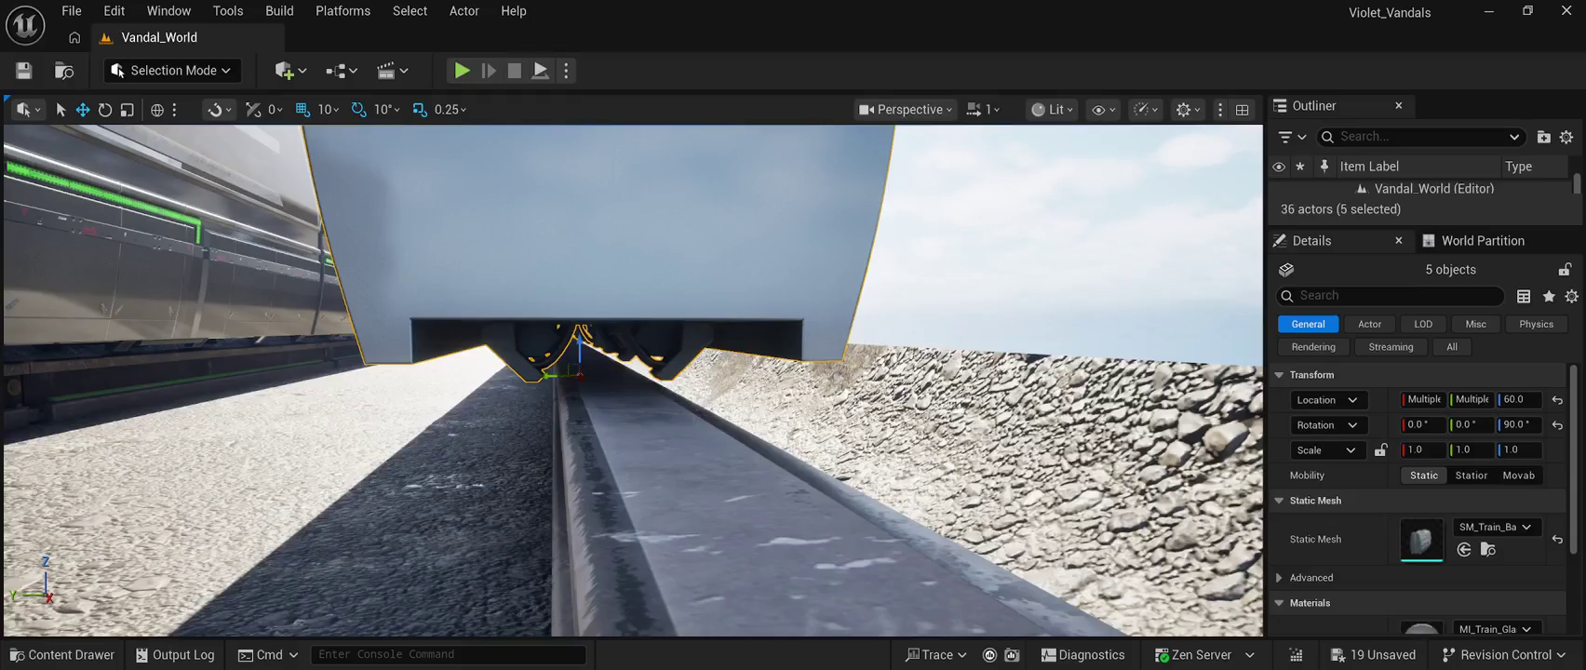
key("d")
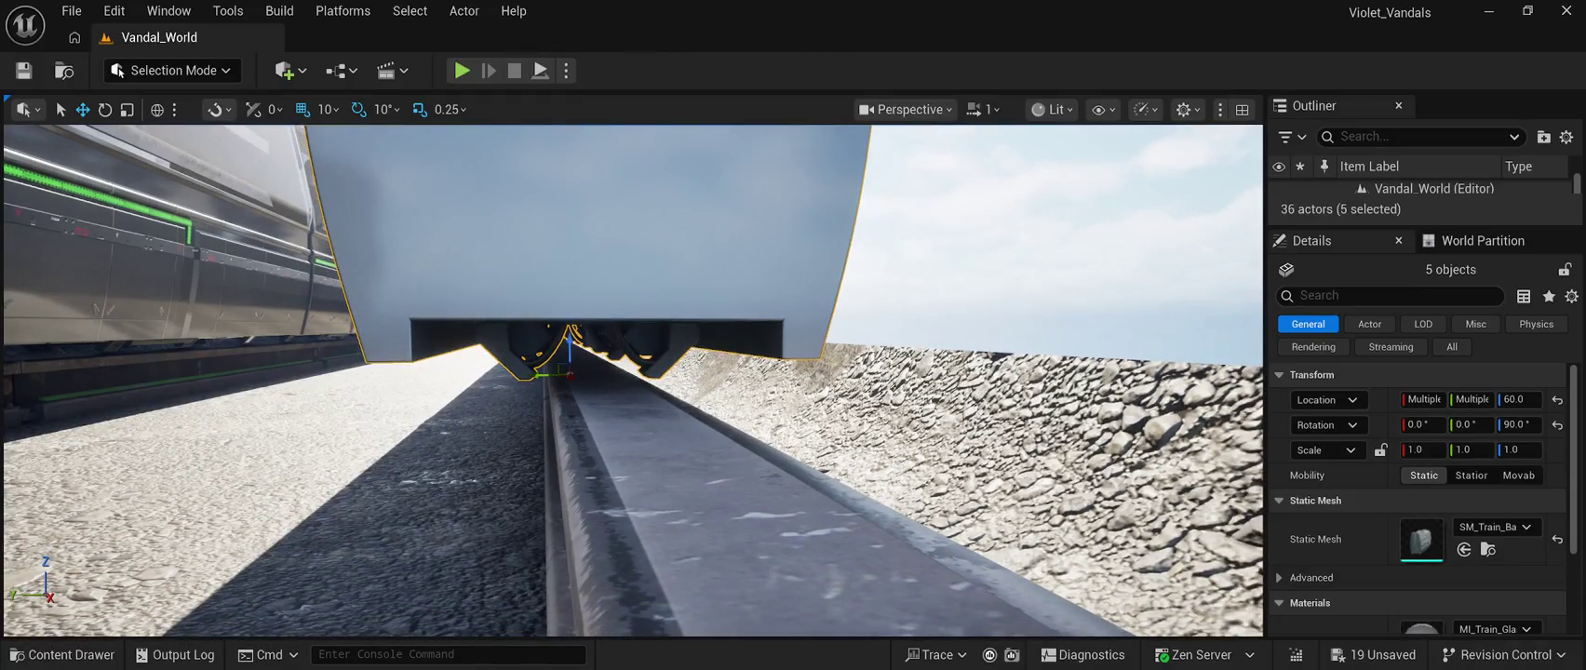
key("d")
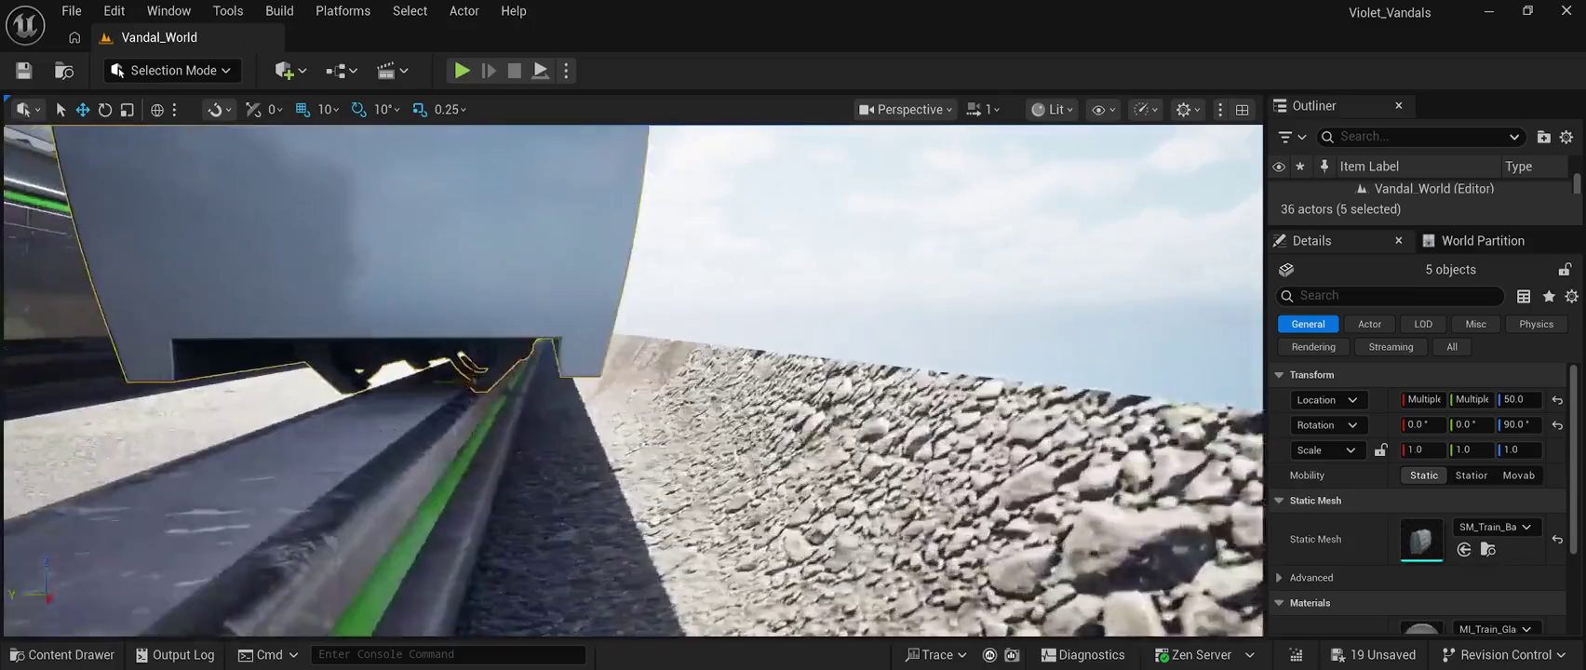
key("a")
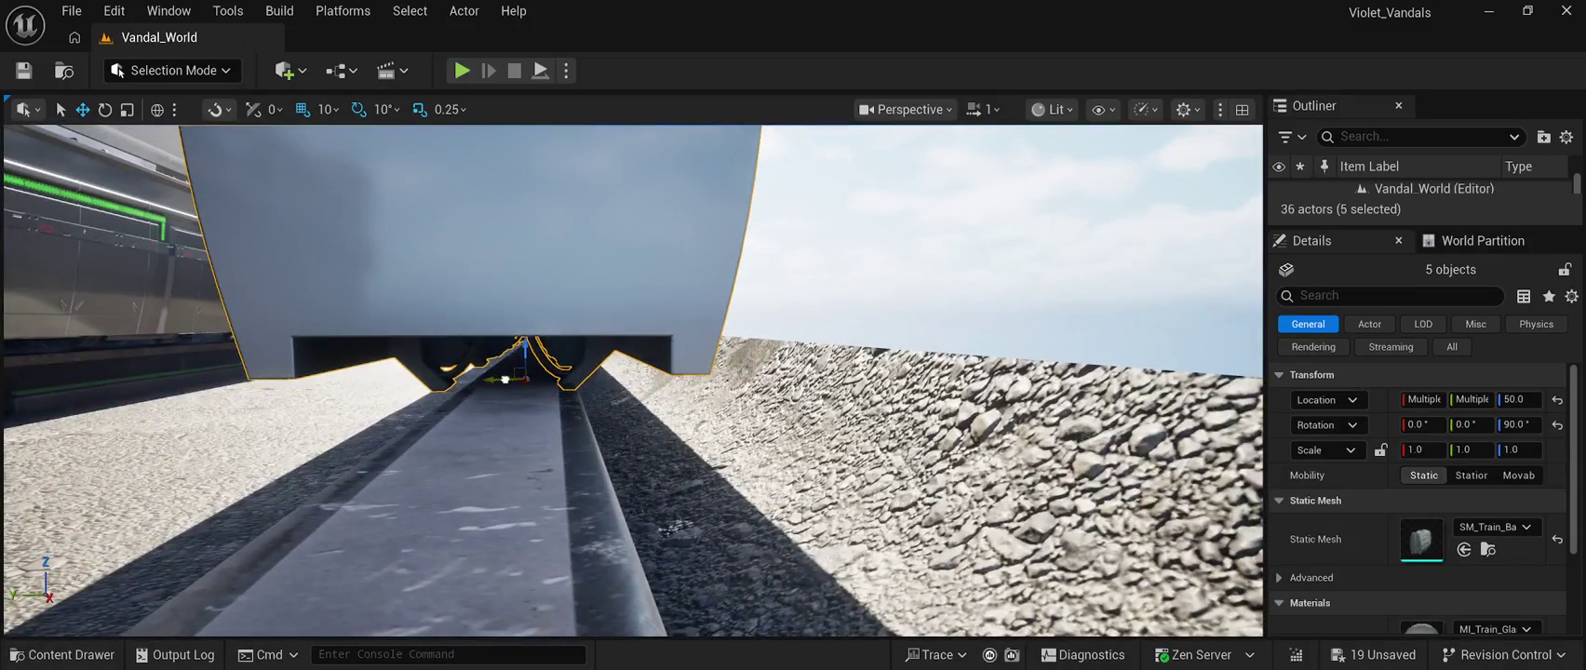
key("e")
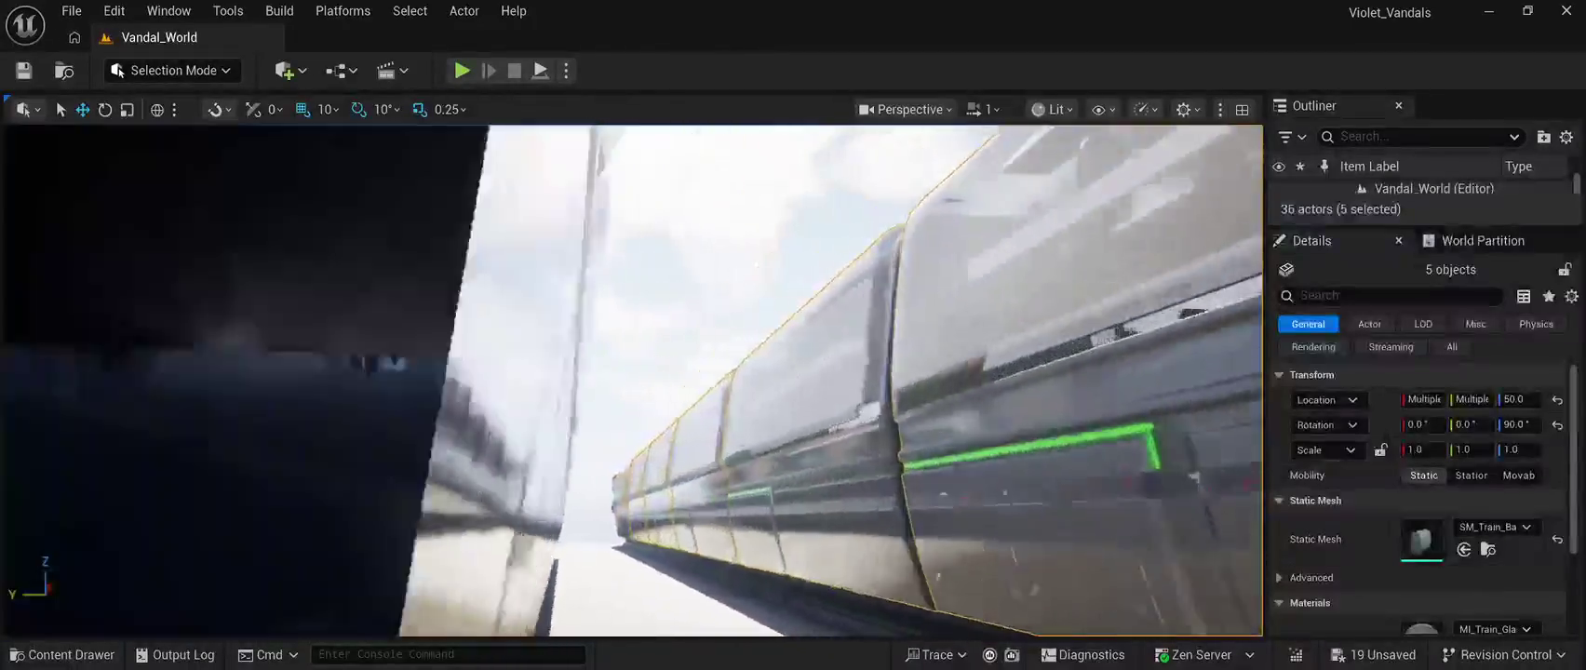
key("d")
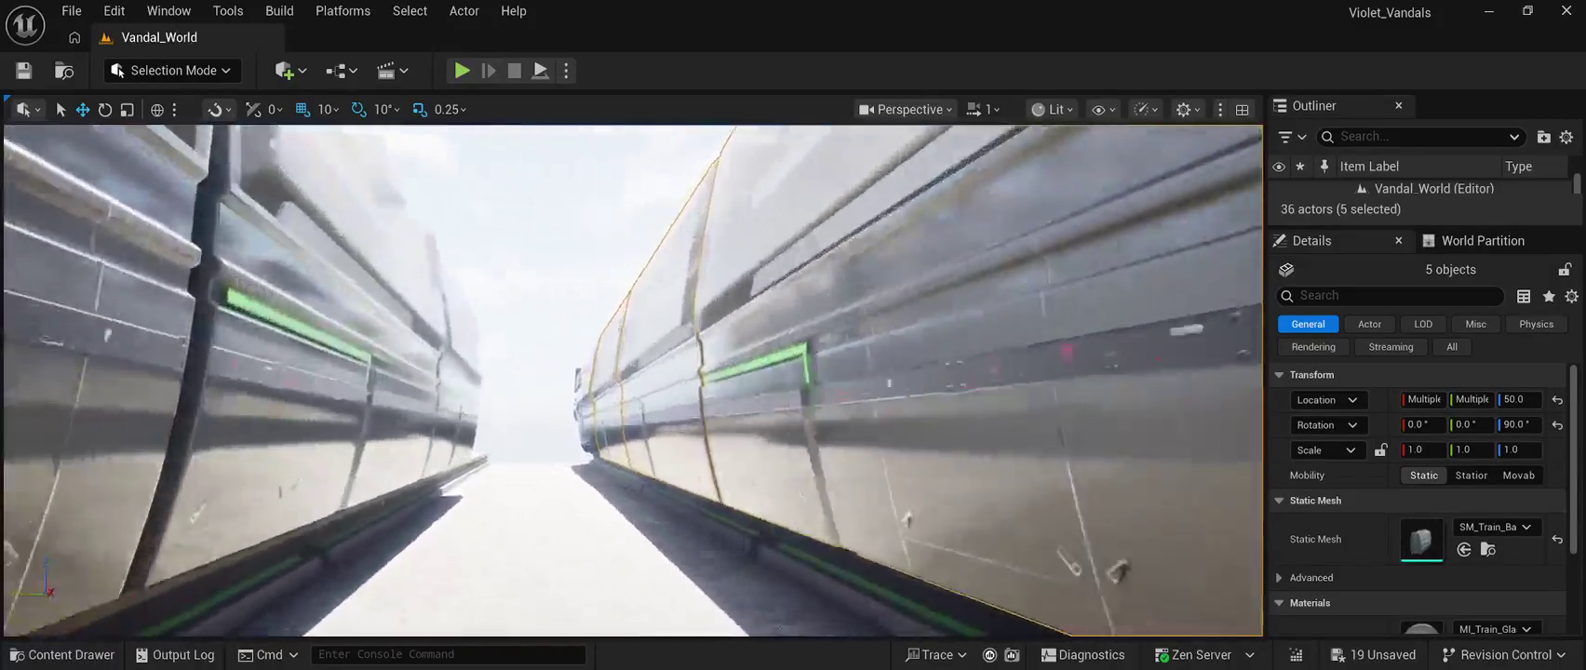
key("Escape")
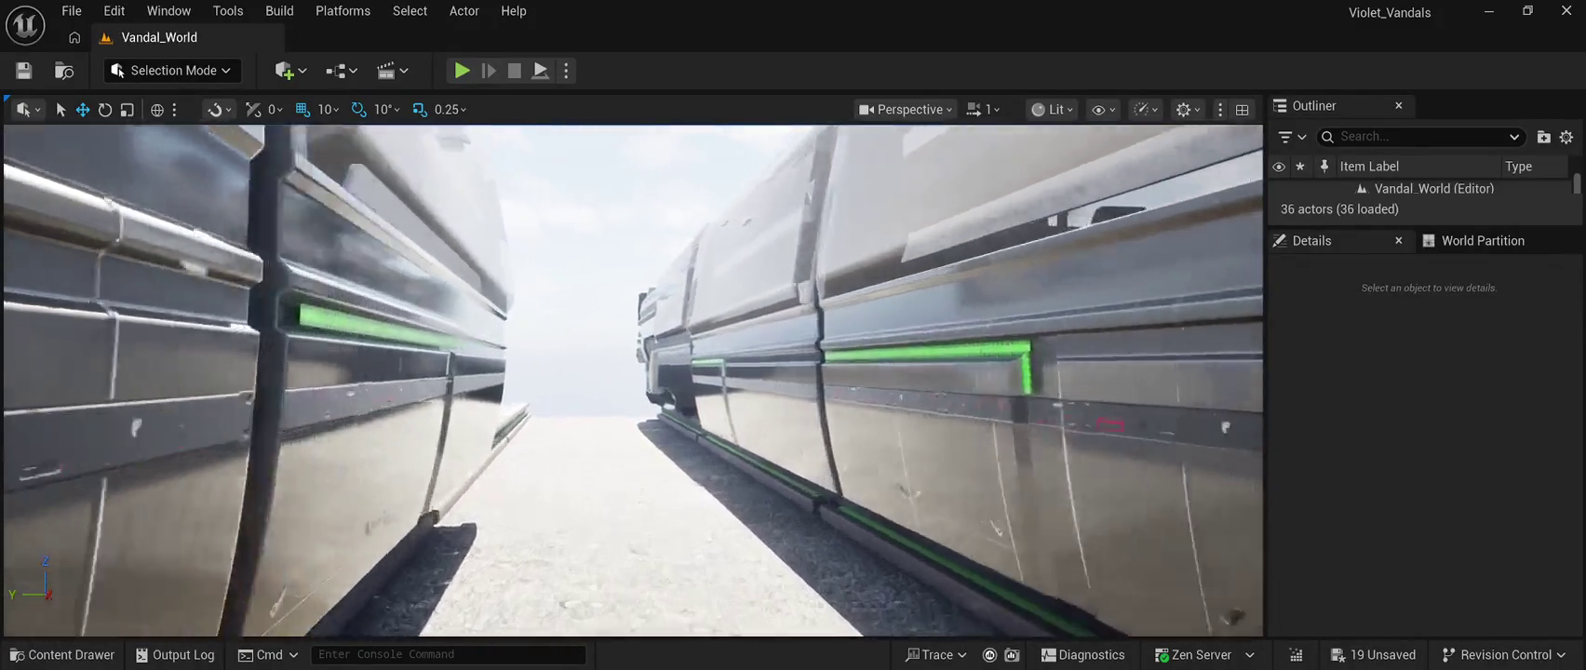
Save all unsaved train changes to the Vandal_World level
key("ctrl+s")
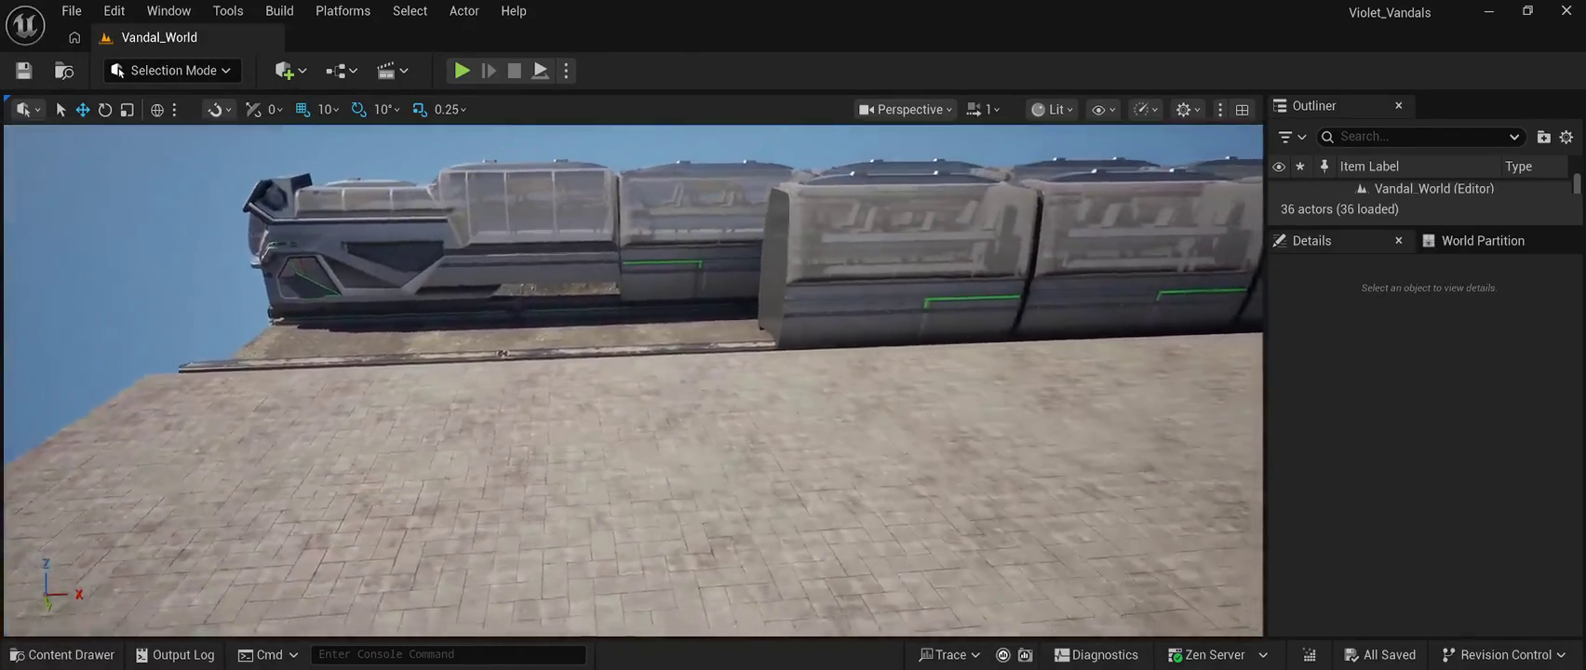
key("alt+p")
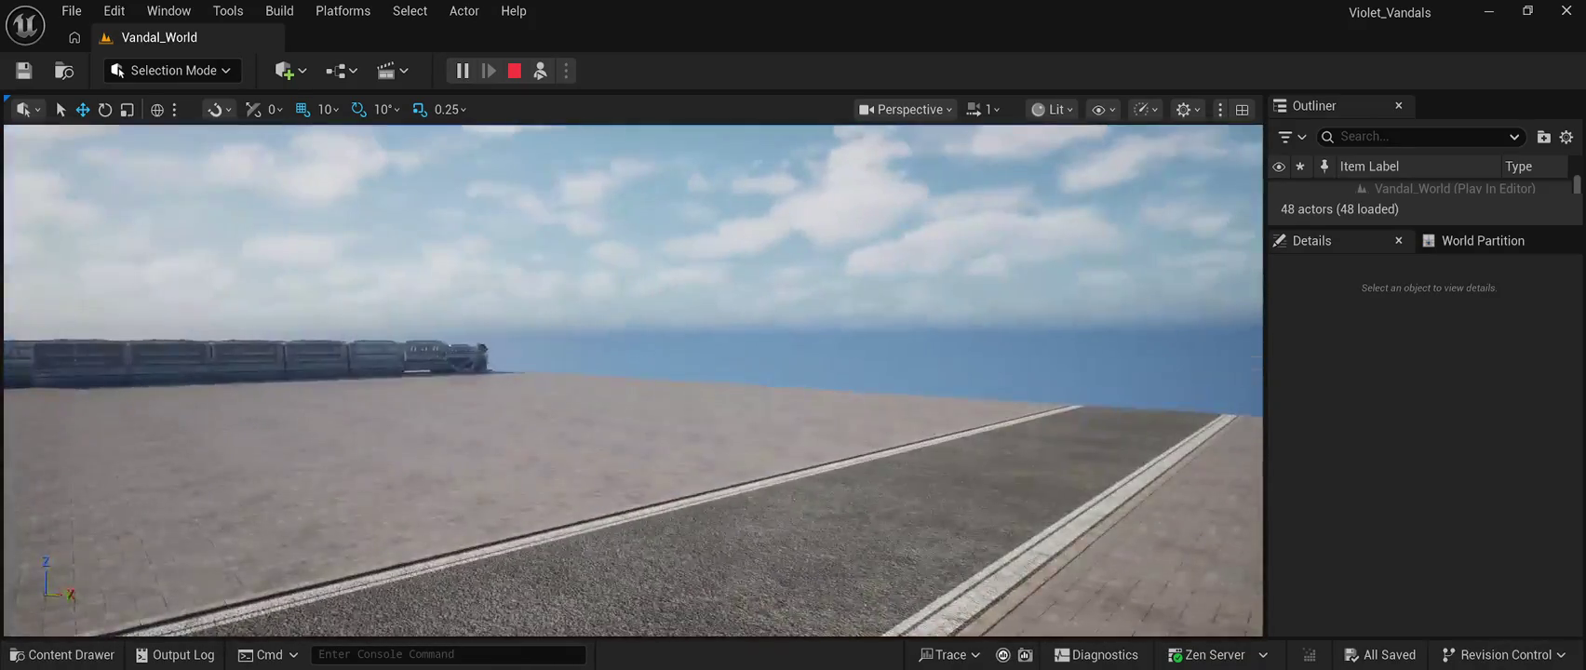
key("Escape")
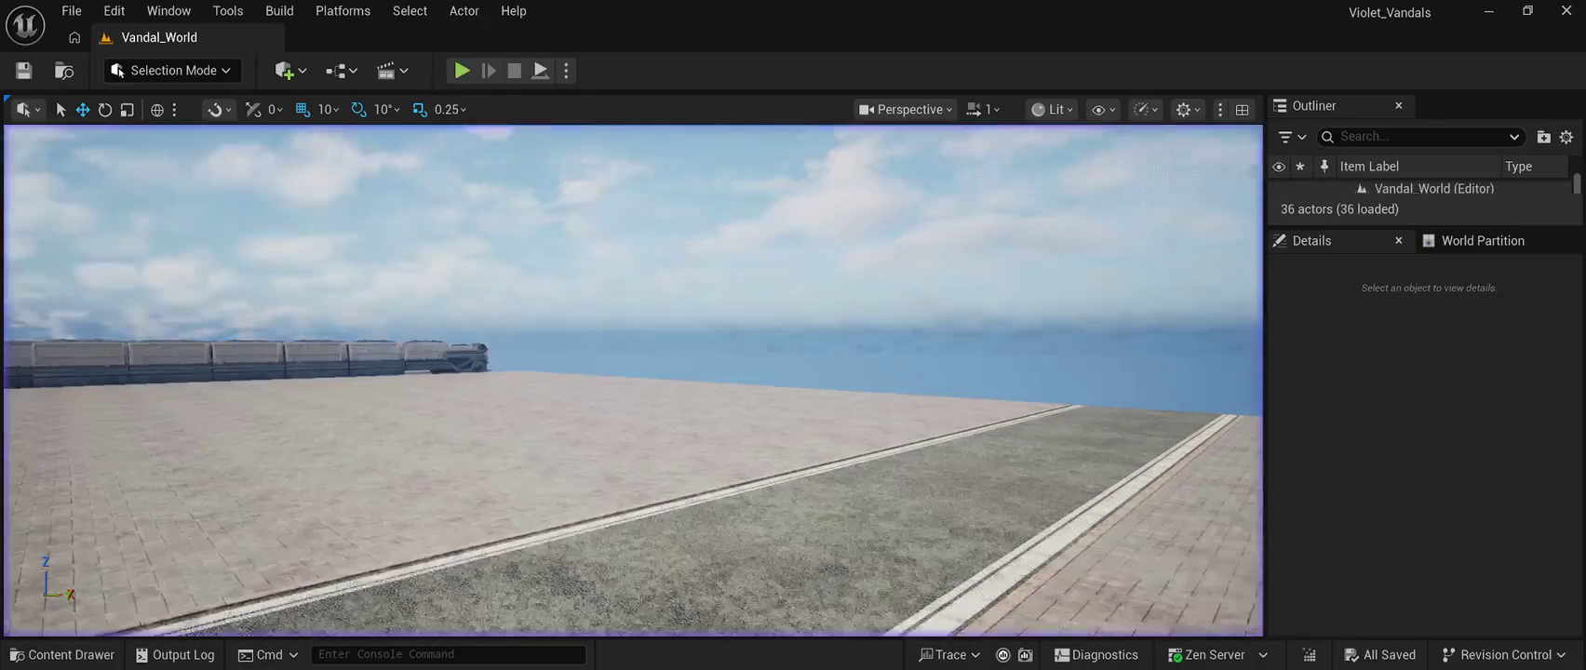
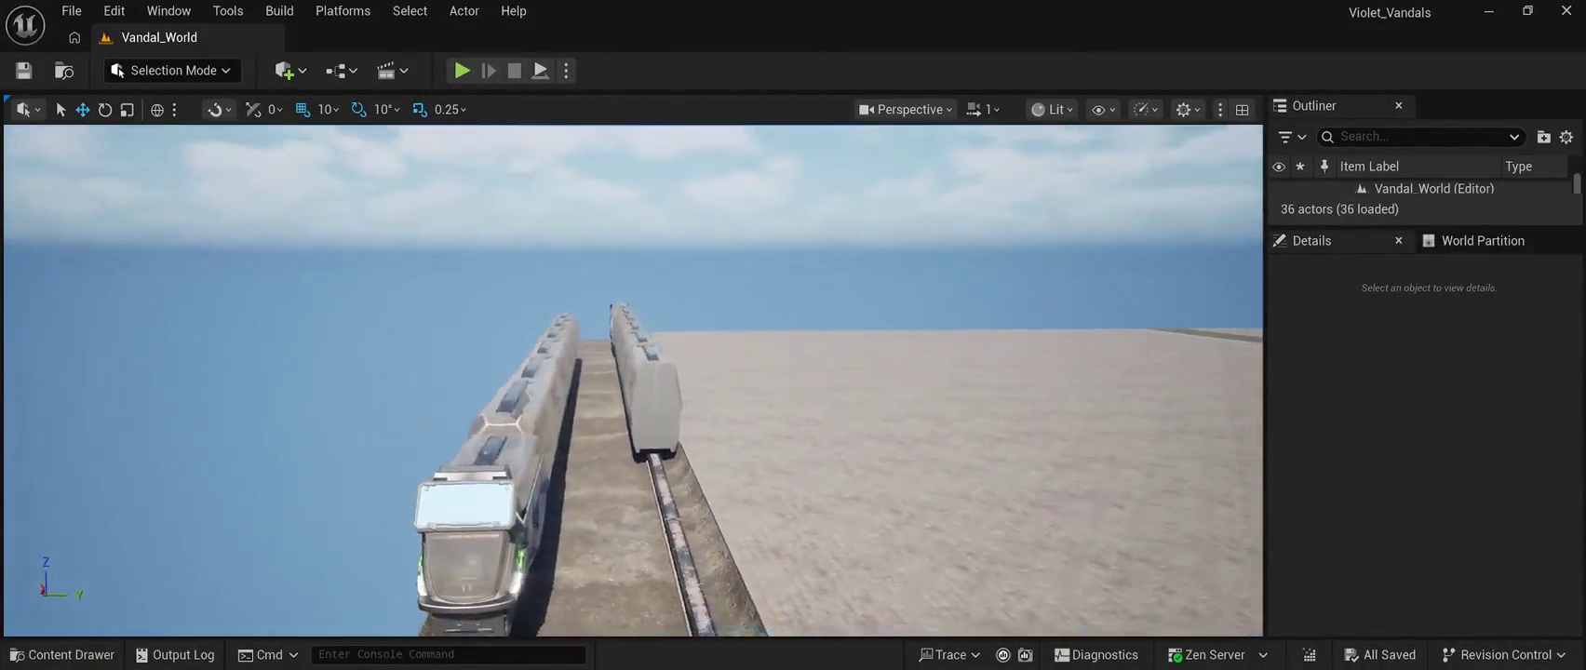
Duplicate SM_RoadModuleVP32x_2 and slide the copy along Y to about -16790 beside the tracks
left_click(931, 335)
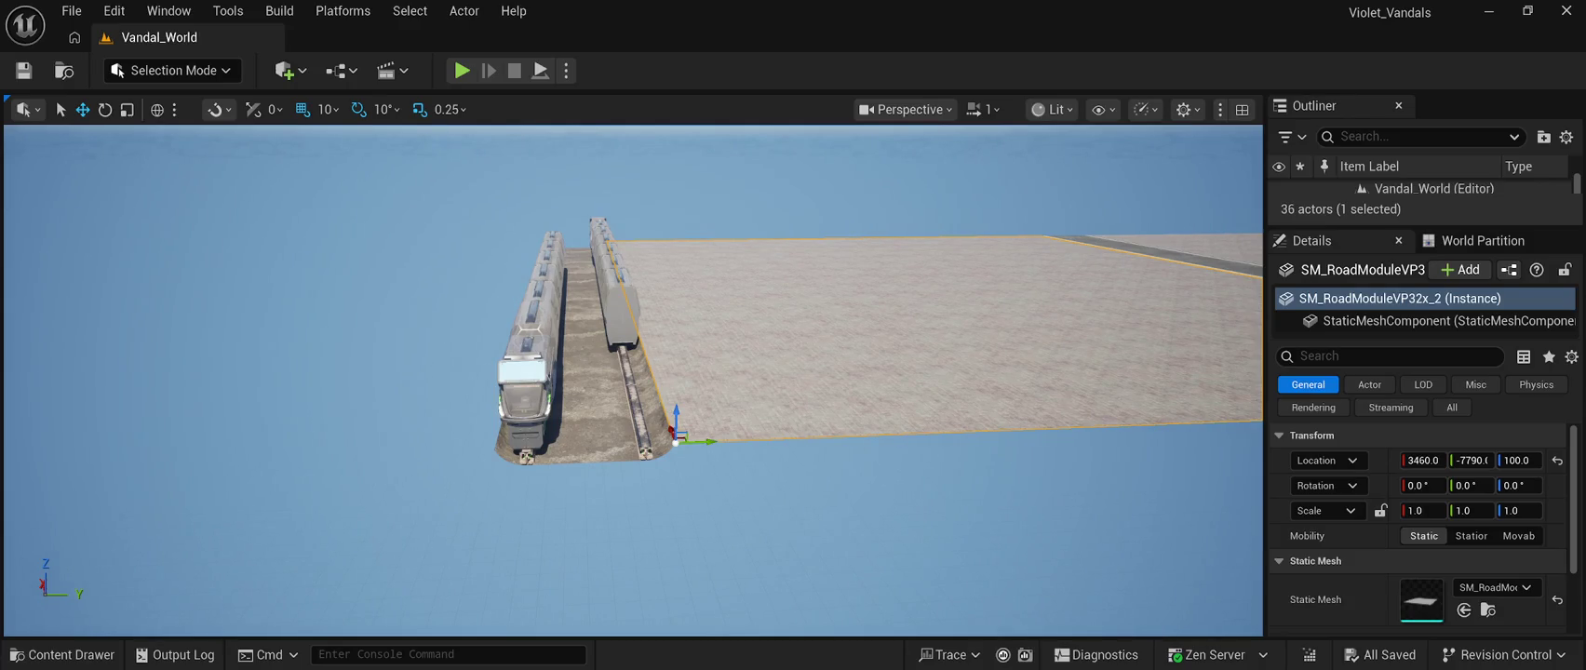
key("ctrl+d")
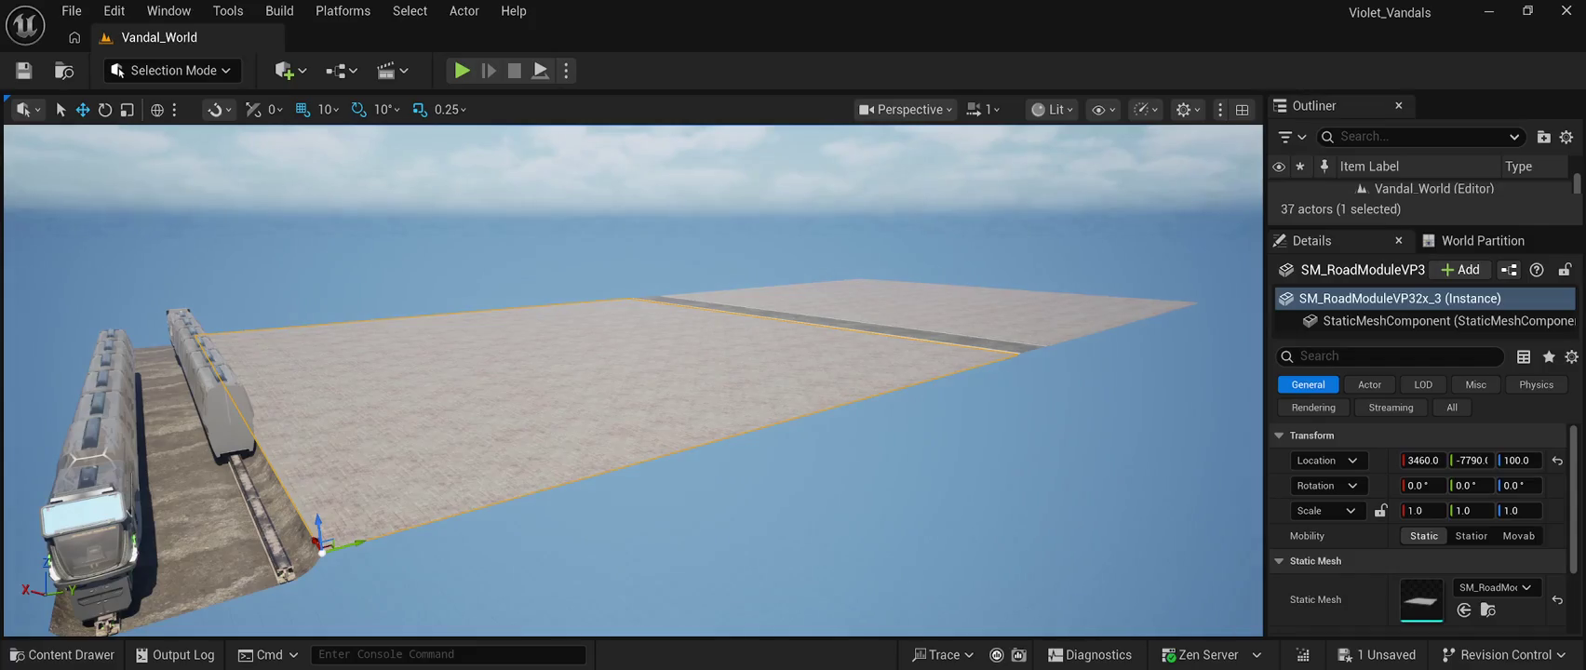
left_click_drag(346, 543, 187, 577)
scroll(633, 372, "down", 5)
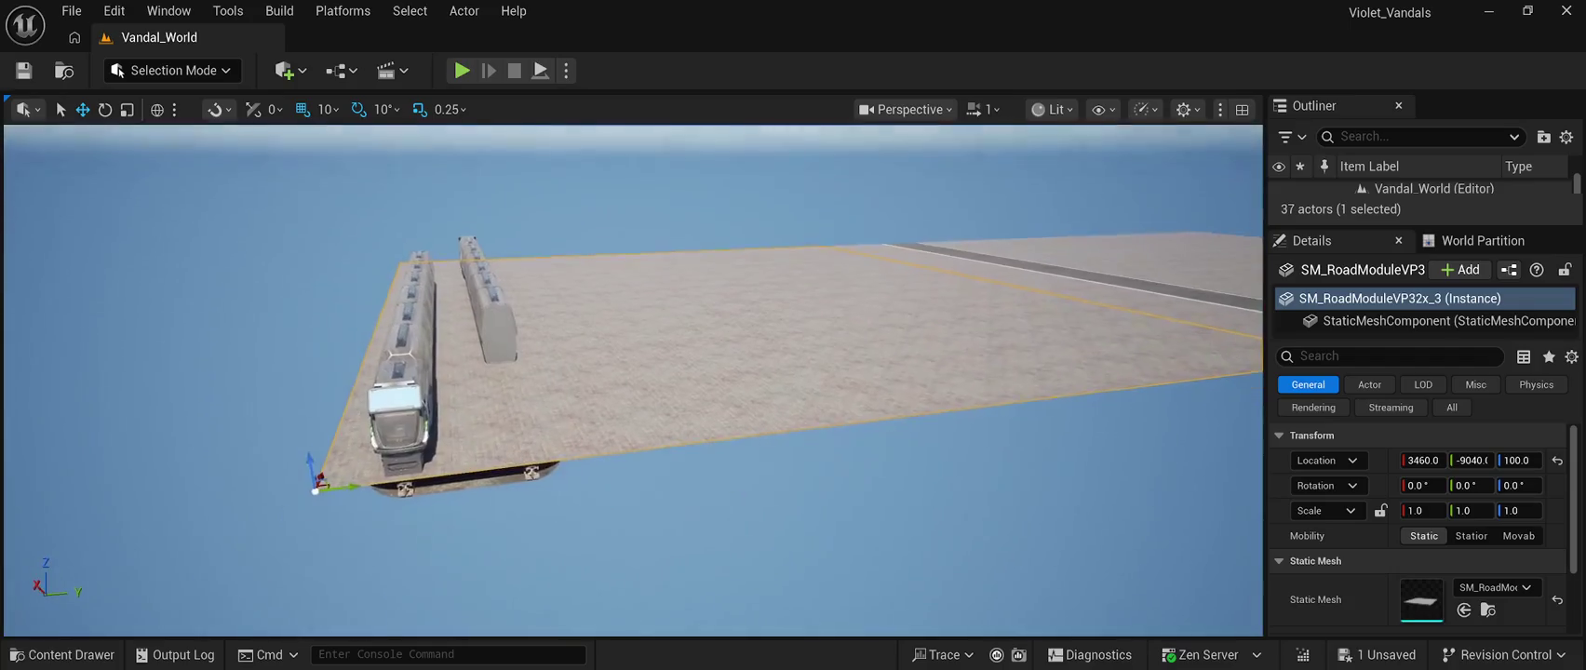
left_click_drag(307, 476, 38, 512)
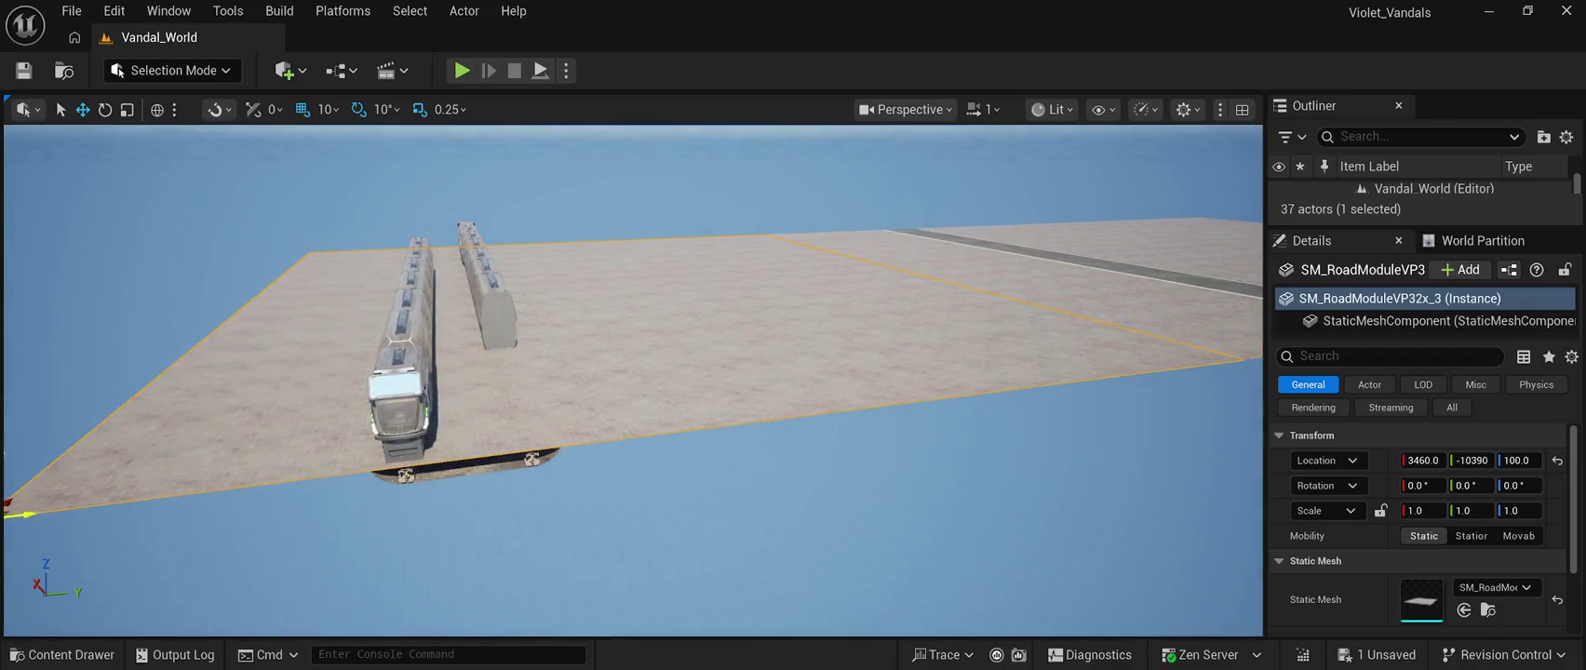
key("f")
left_click_drag(456, 398, 5, 351)
key("f")
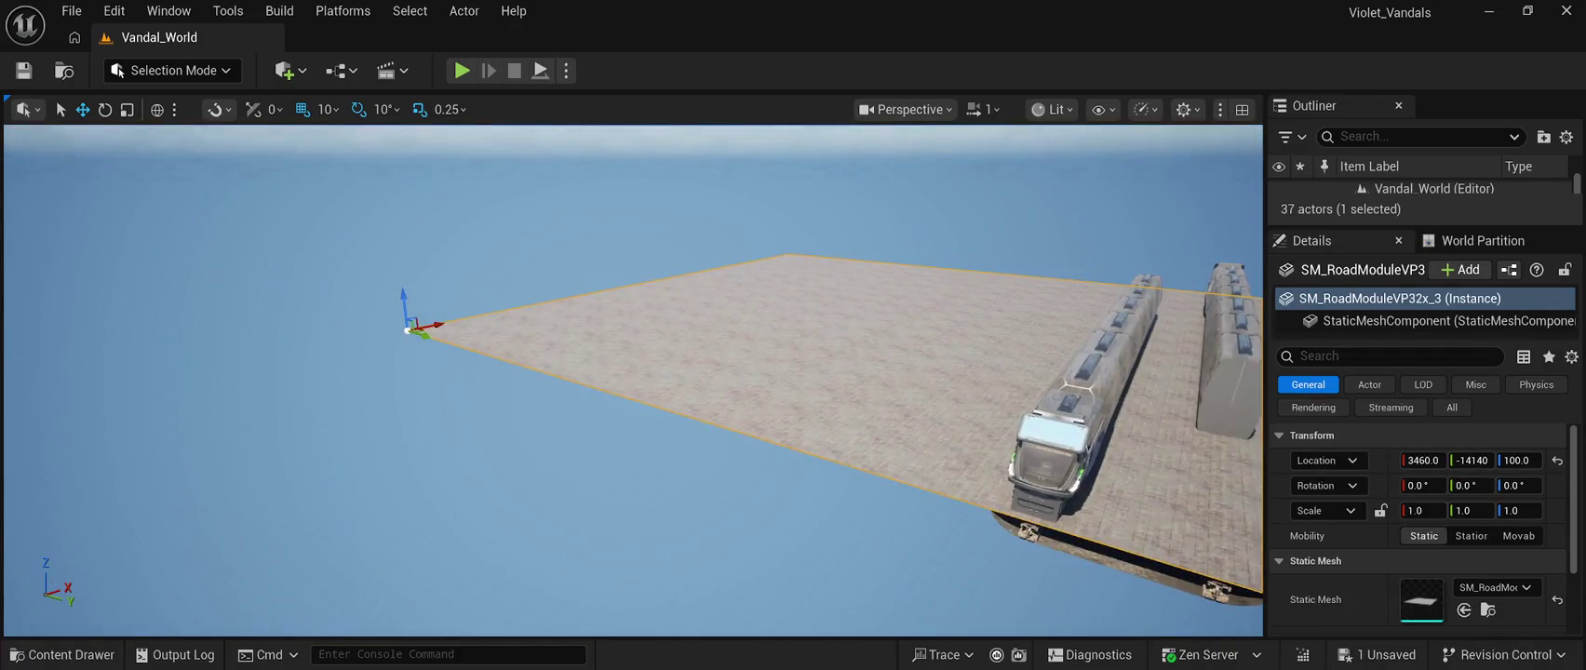
mouse_move(409, 328)
left_mouse_down()
mouse_move(382, 329)
mouse_move(252, 221)
mouse_move(304, 262)
mouse_move(442, 284)
mouse_move(494, 261)
mouse_move(498, 237)
mouse_move(508, 279)
mouse_move(491, 290)
left_mouse_up()
Save the Vandal_World level, then look through the File and Window menus
left_click(23, 71)
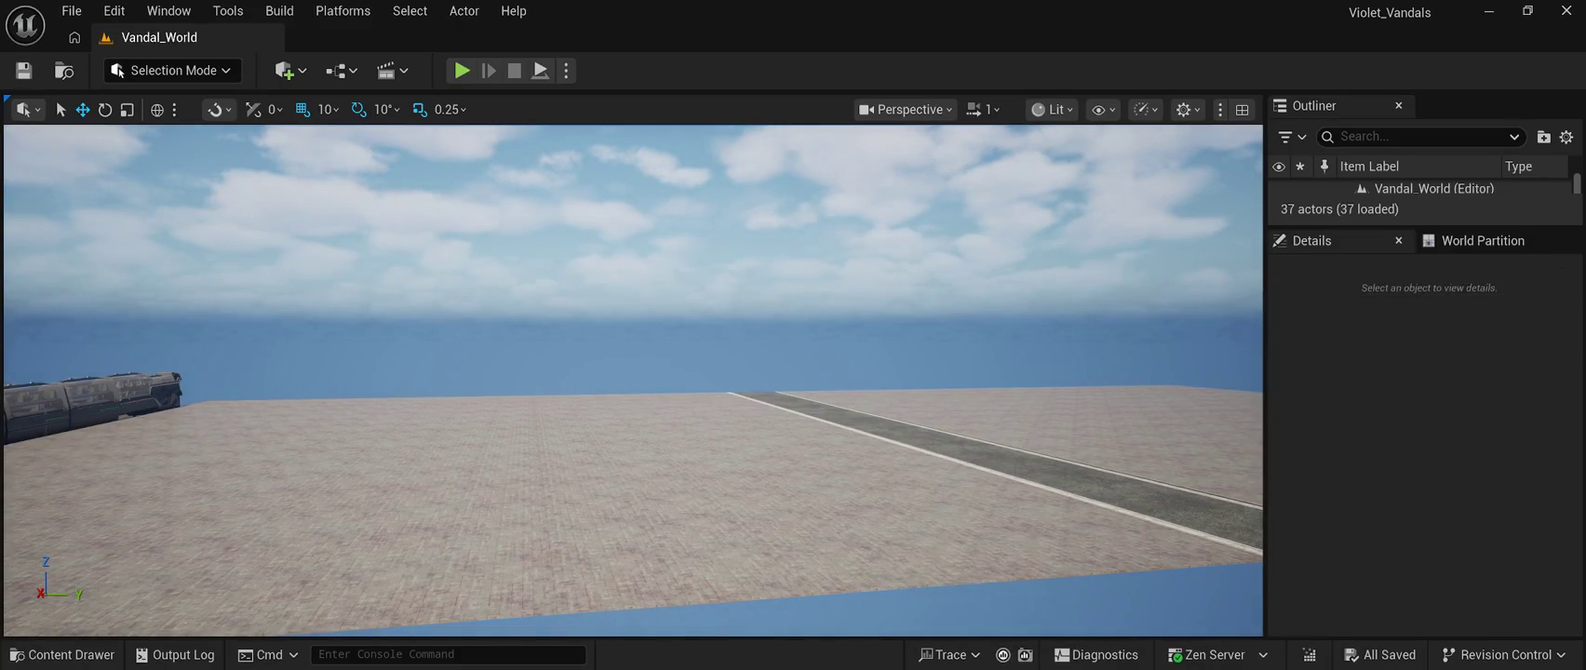
left_click(72, 10)
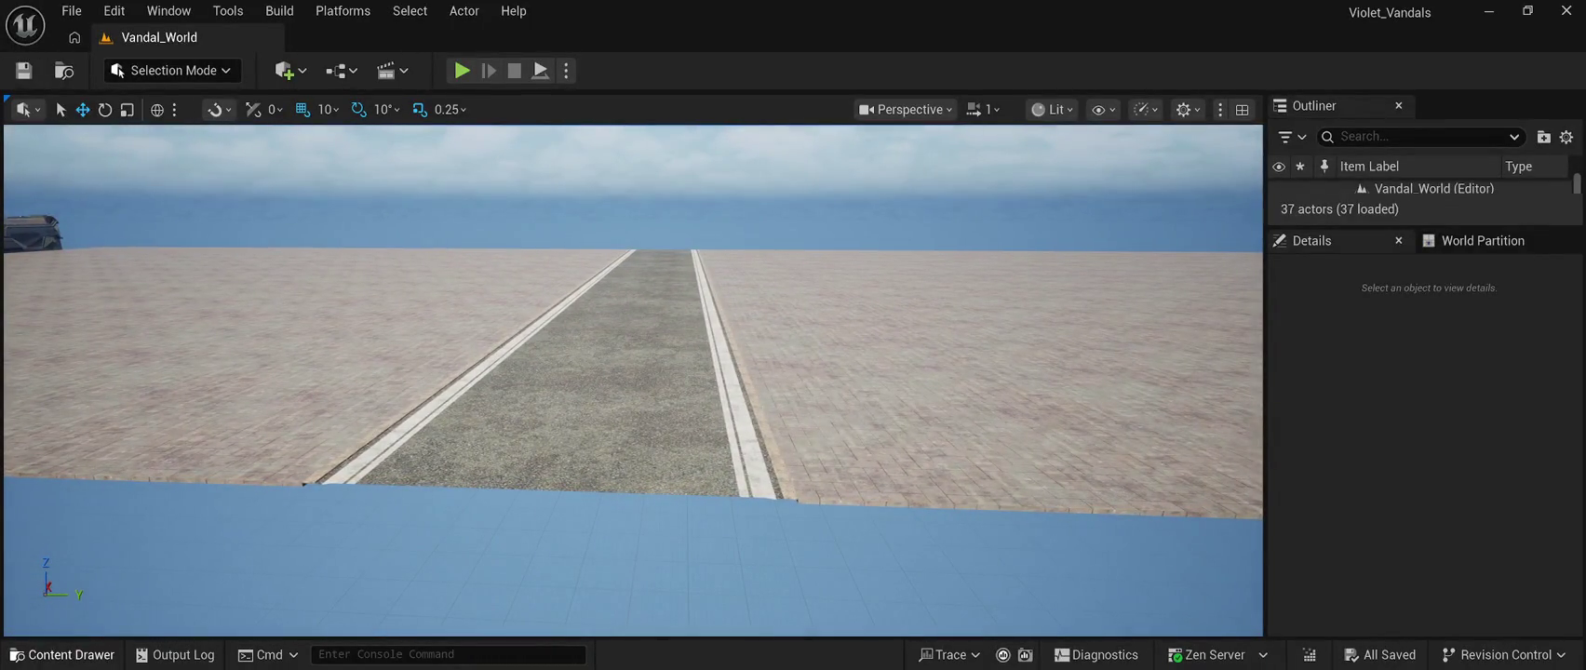
left_click(169, 10)
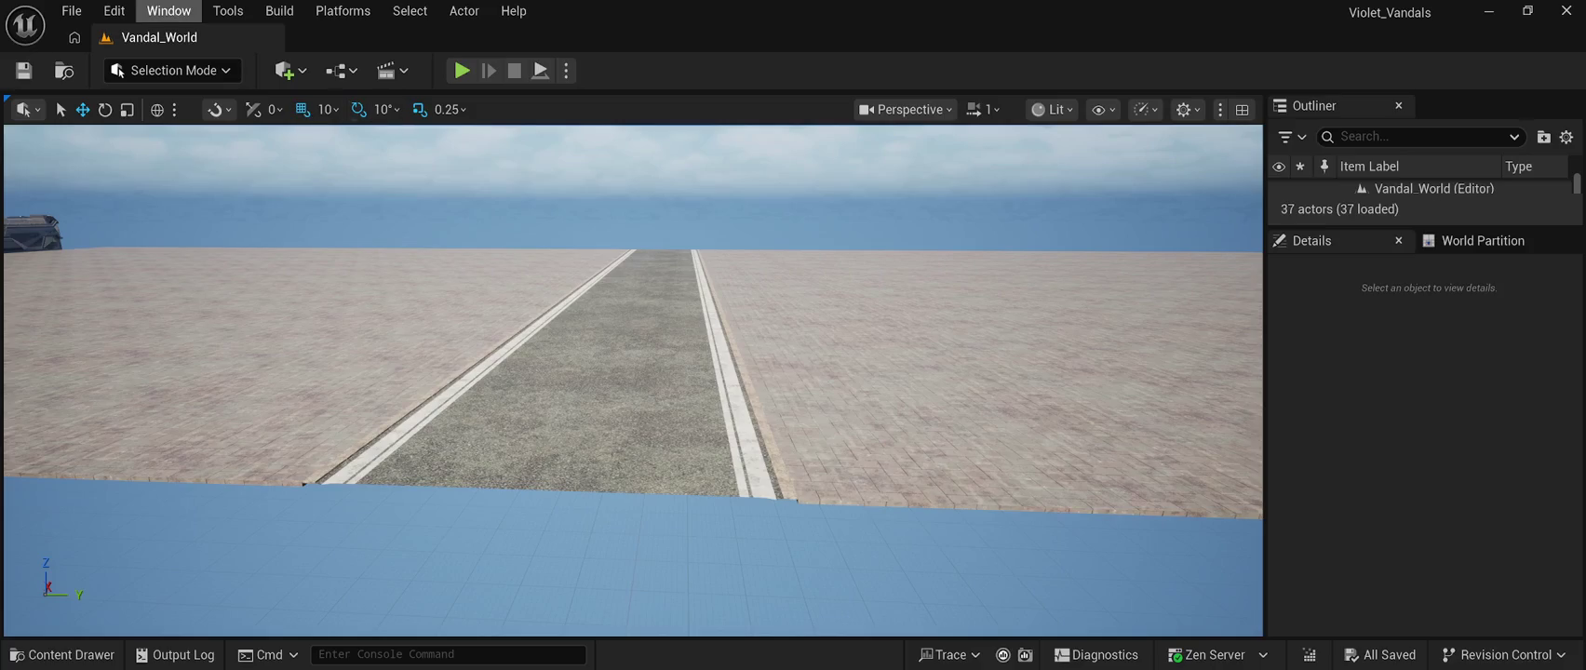
left_click(63, 655)
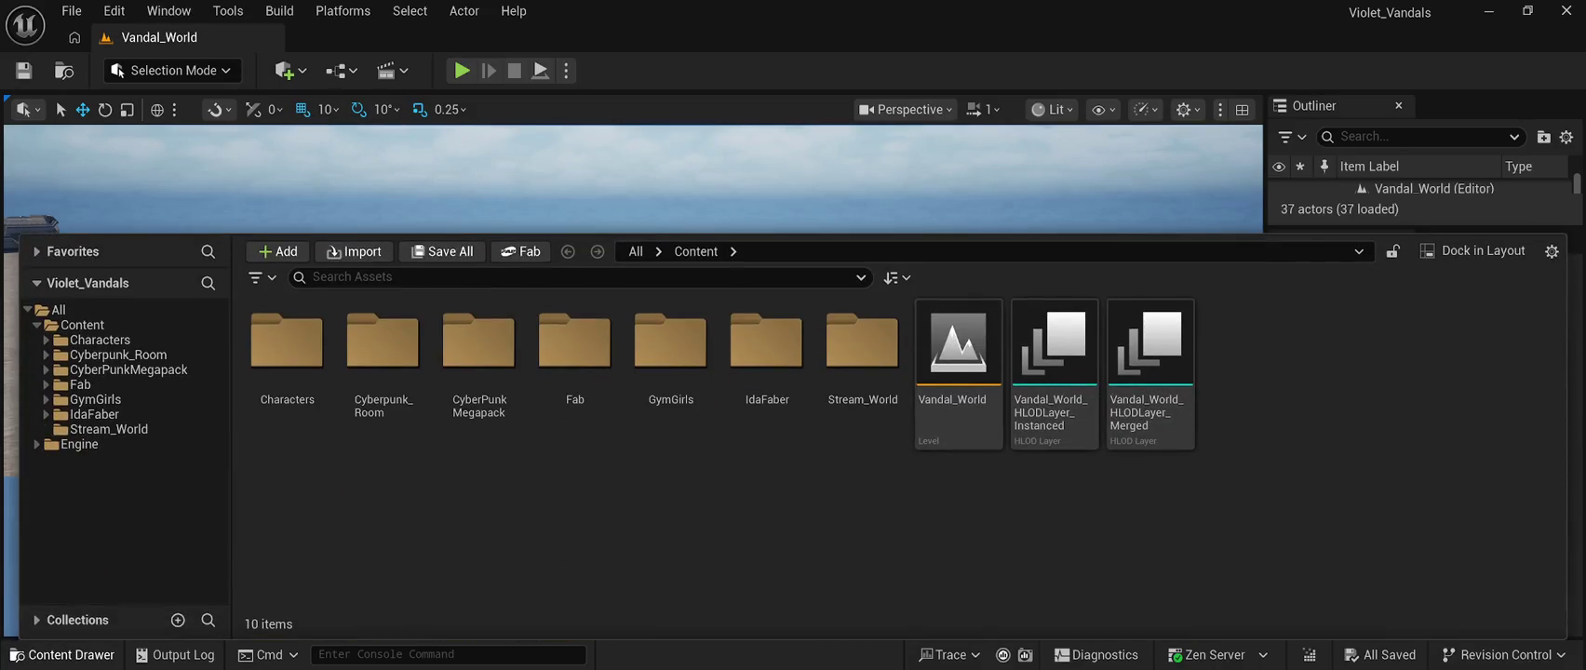
left_click(63, 655)
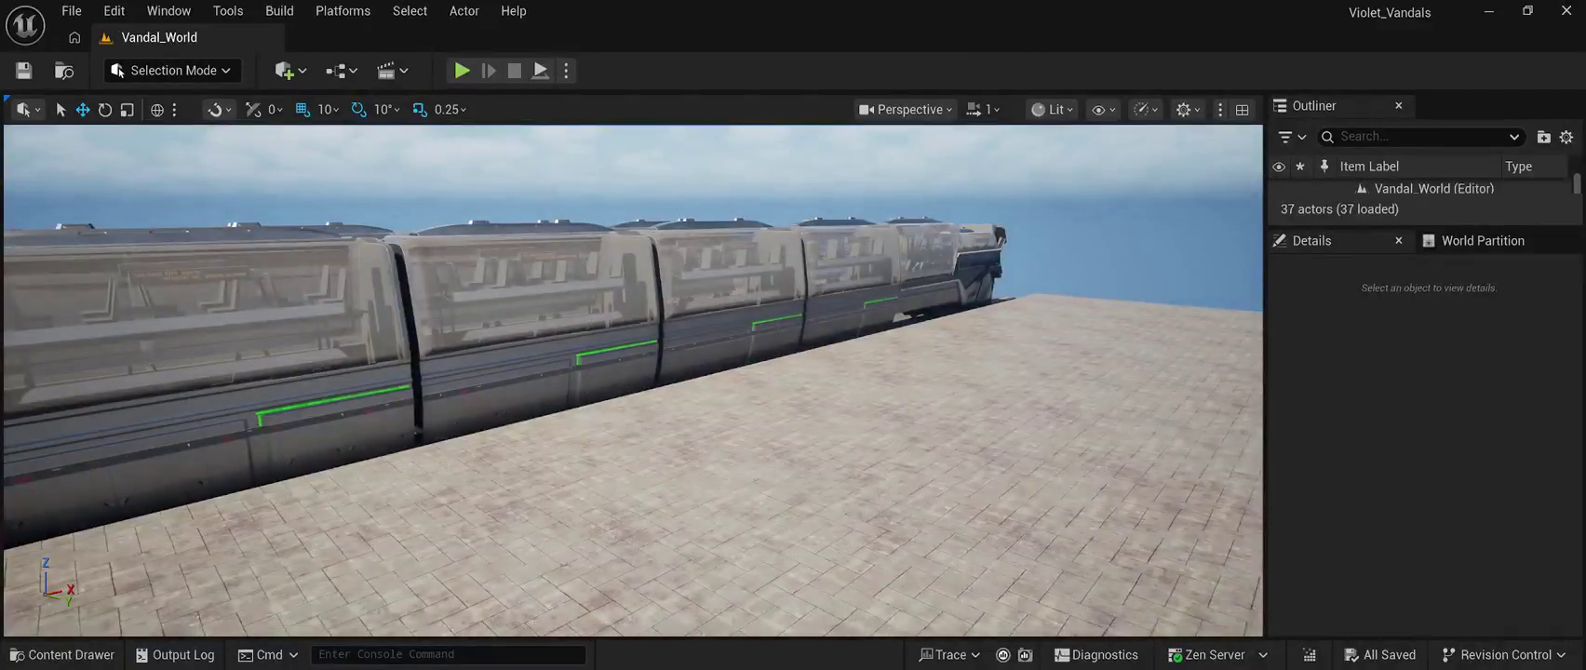
left_click(62, 655)
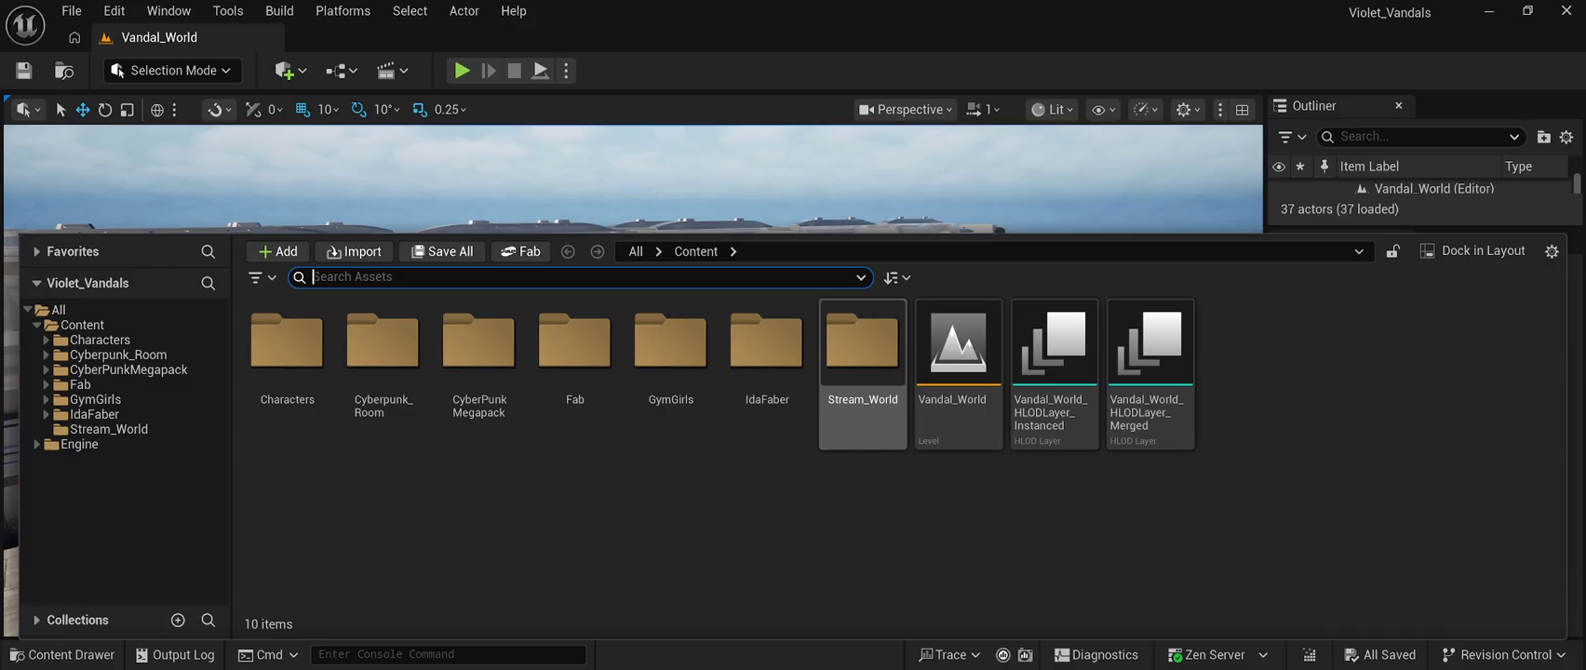
key("ctrl+space")
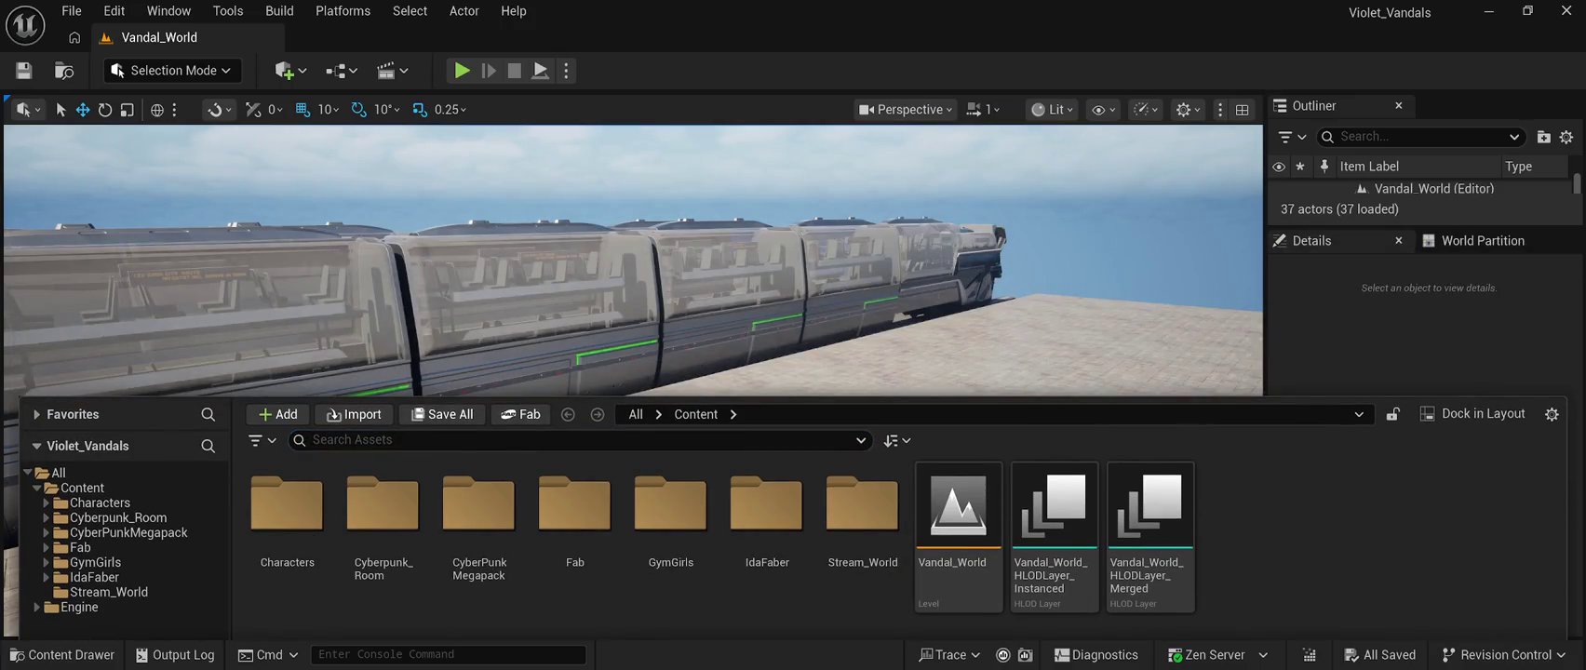
key("ctrl+space")
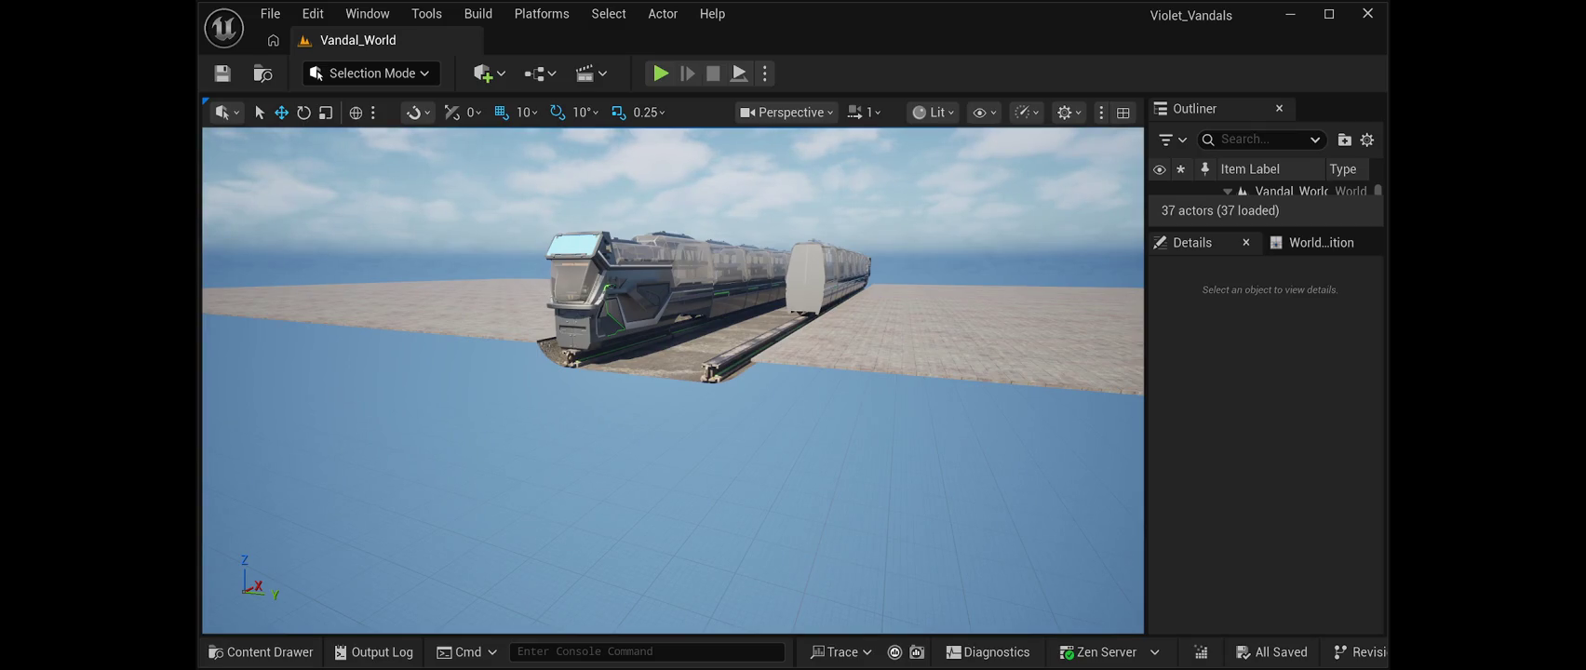
left_click_drag(1143, 521, 987, 522)
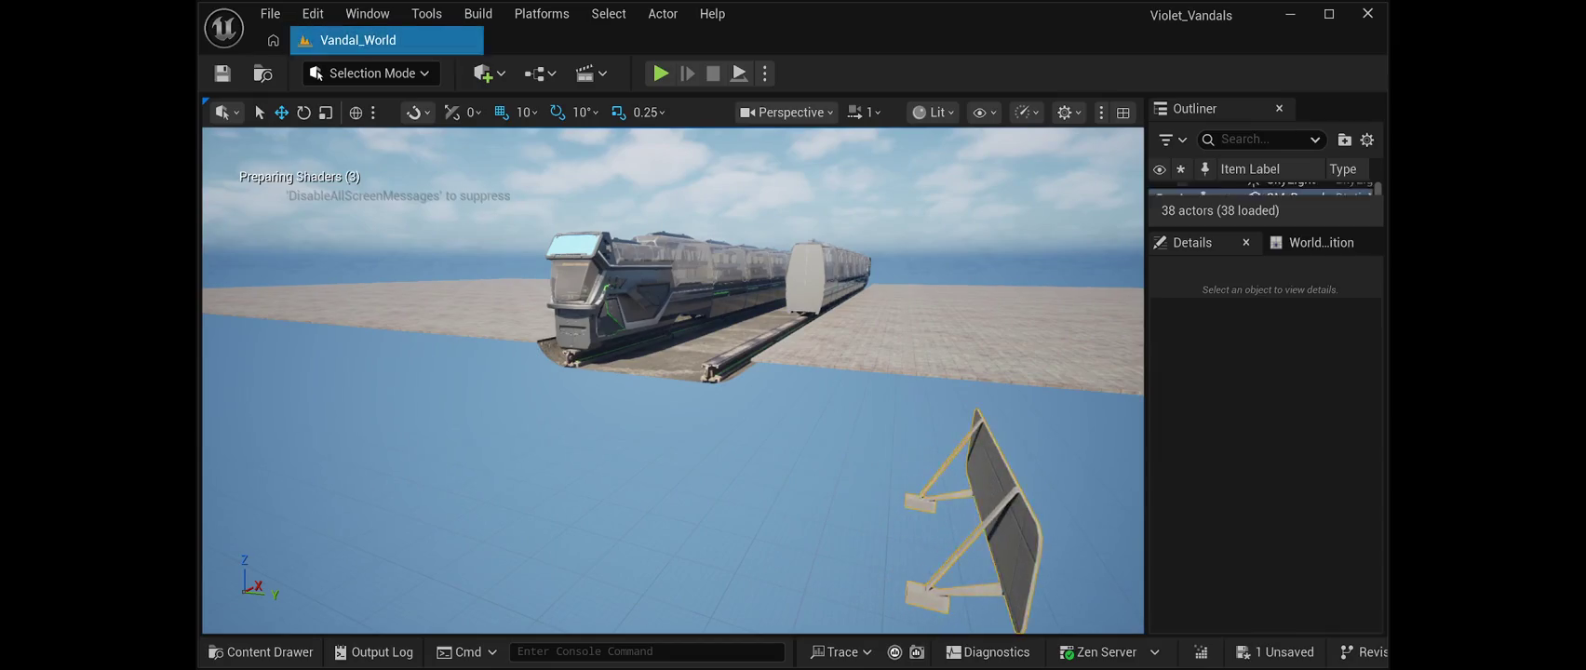
key("s")
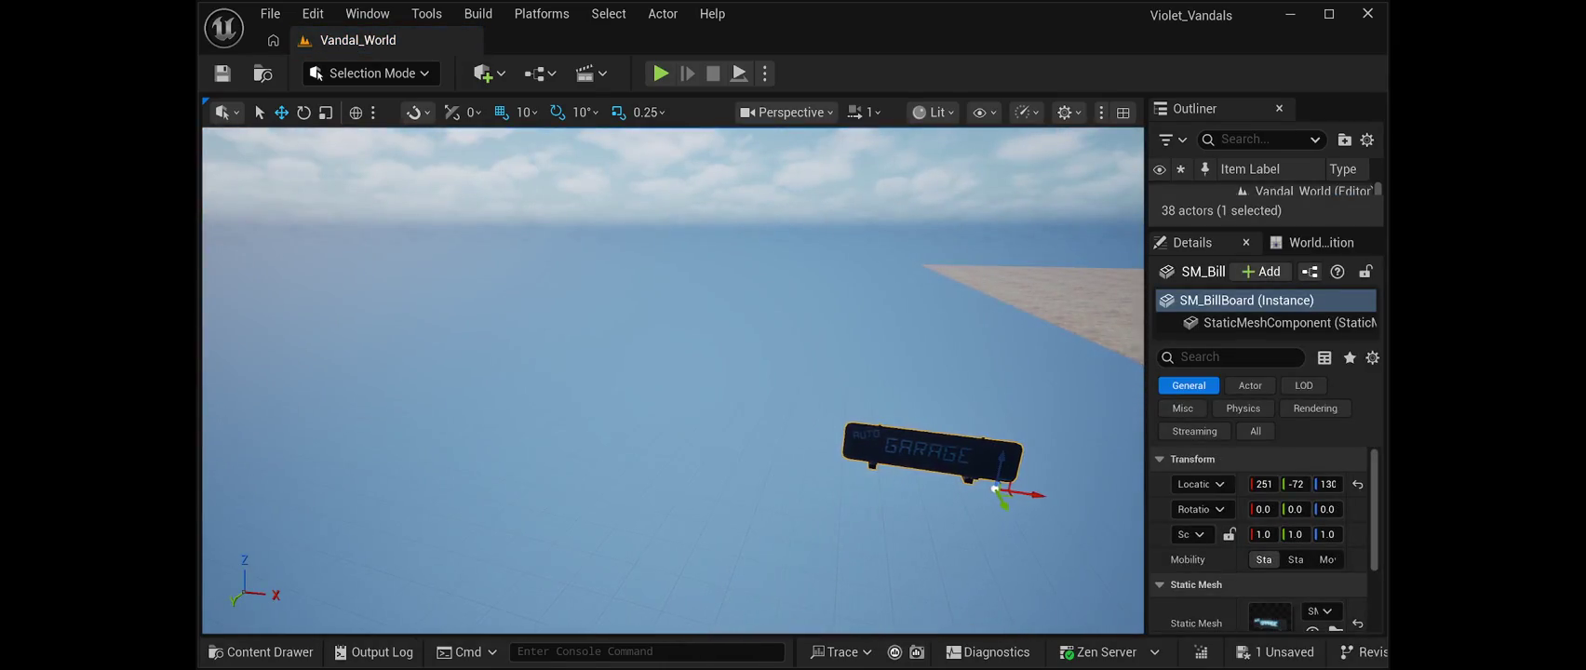
key("s")
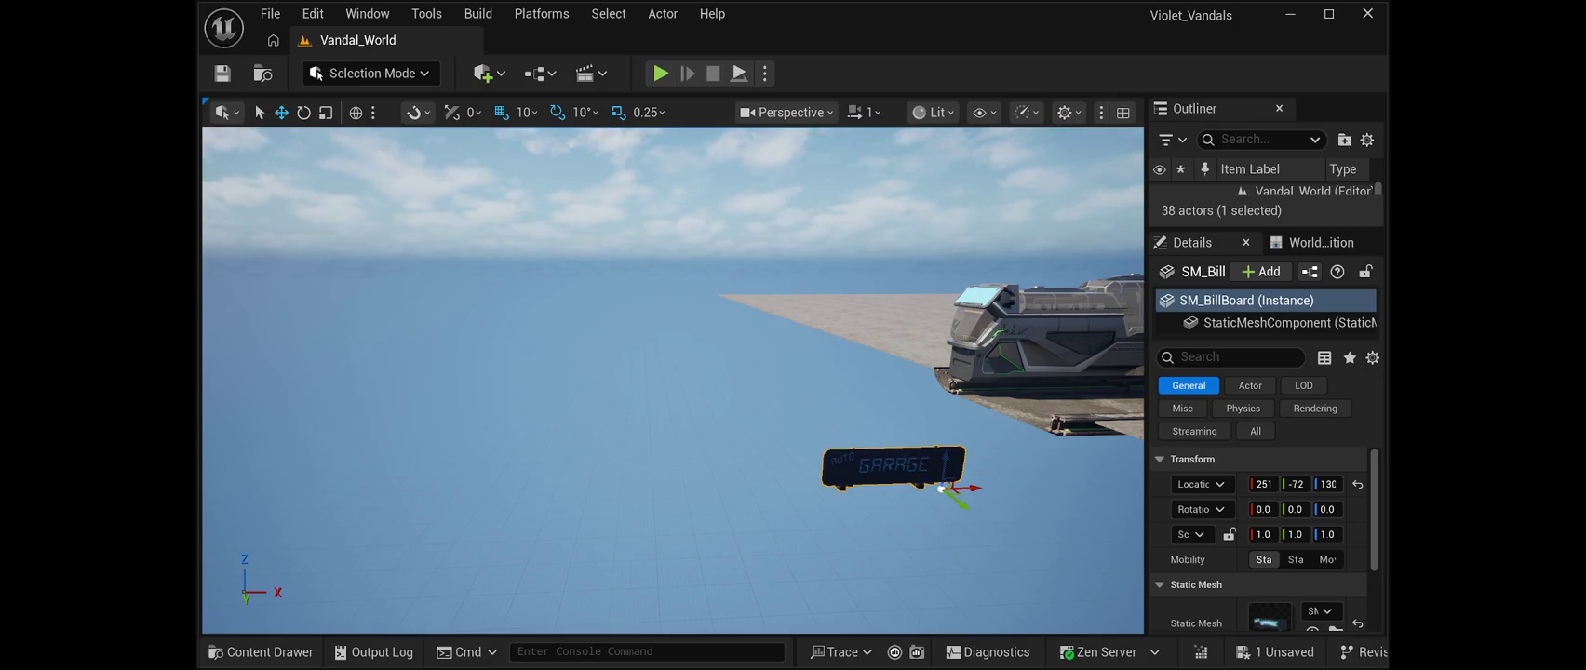
key("ctrl+v")
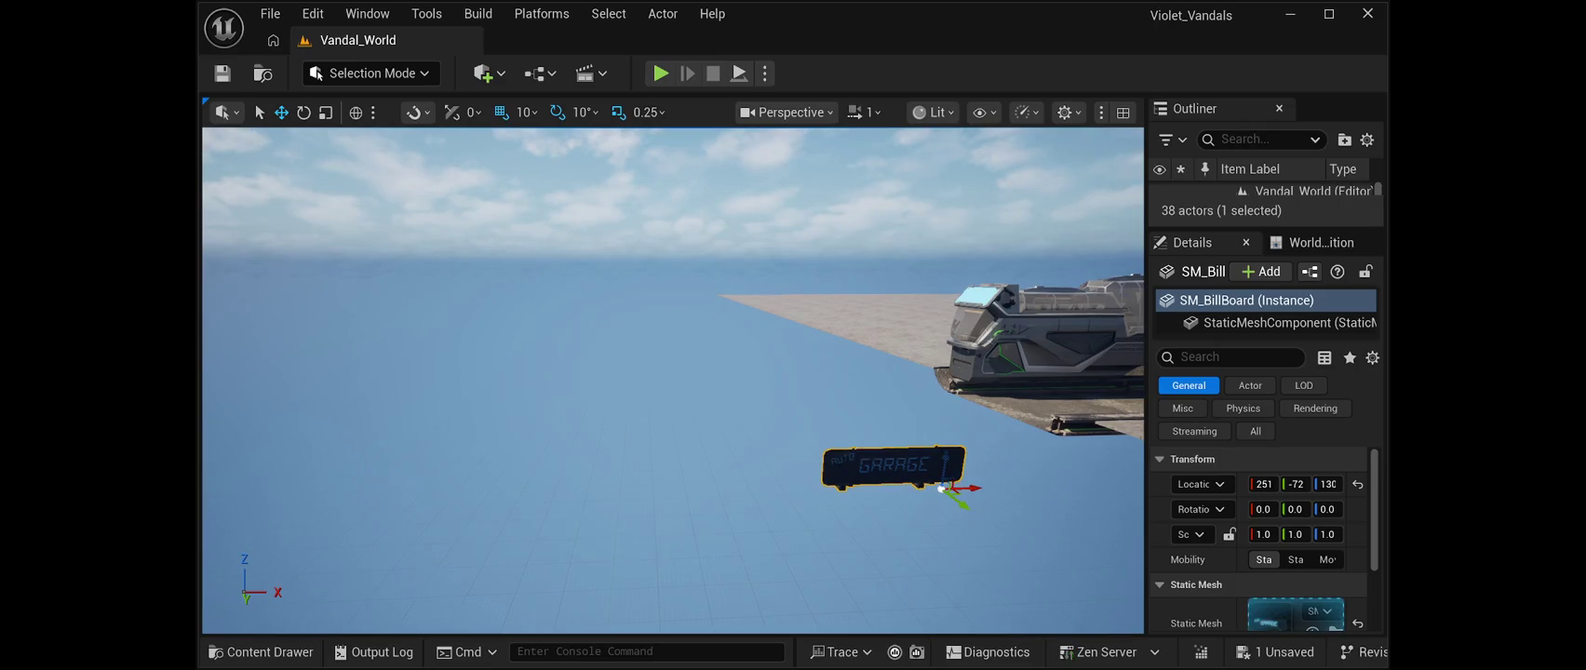
left_click_drag(671, 372, 993, 373)
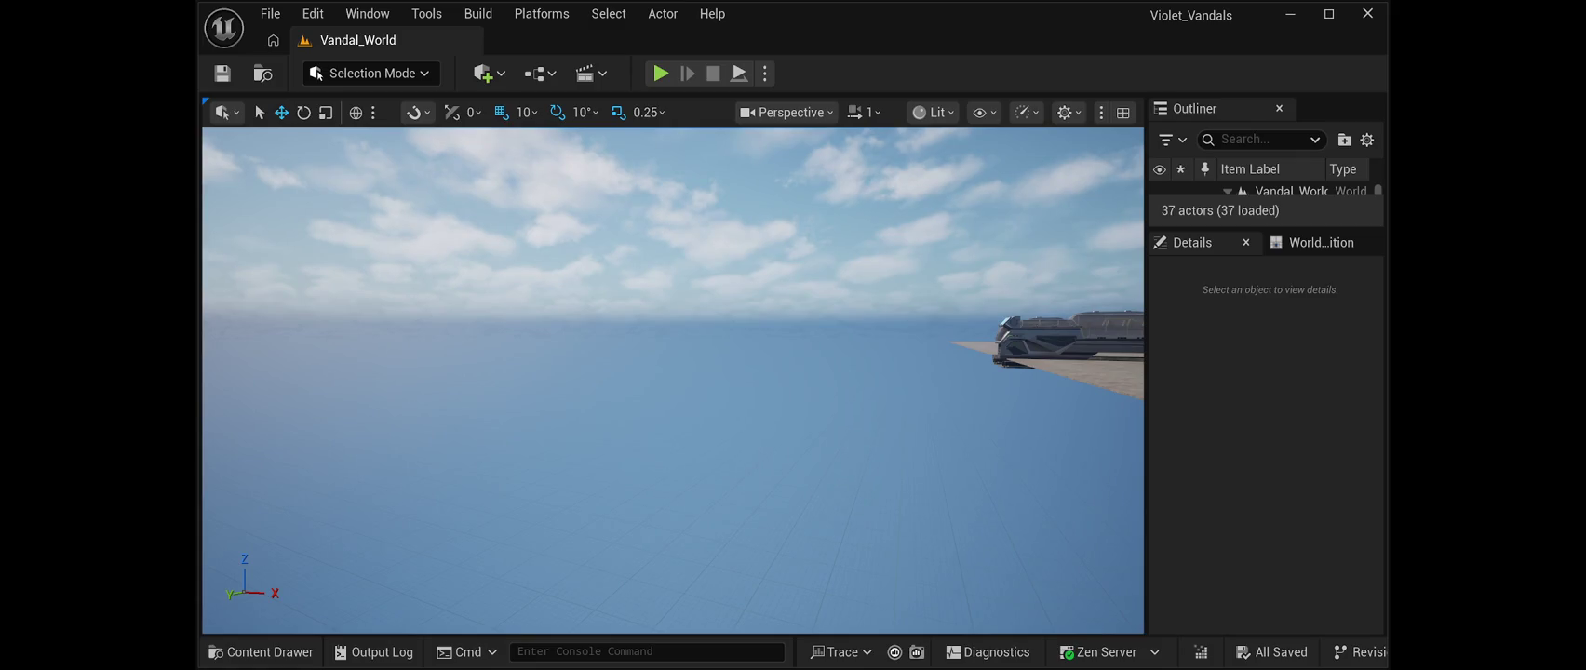
Paste a barrier piece, back away from the WAIT gate, and paste in SM_Bridge_Module06
key("ctrl+v")
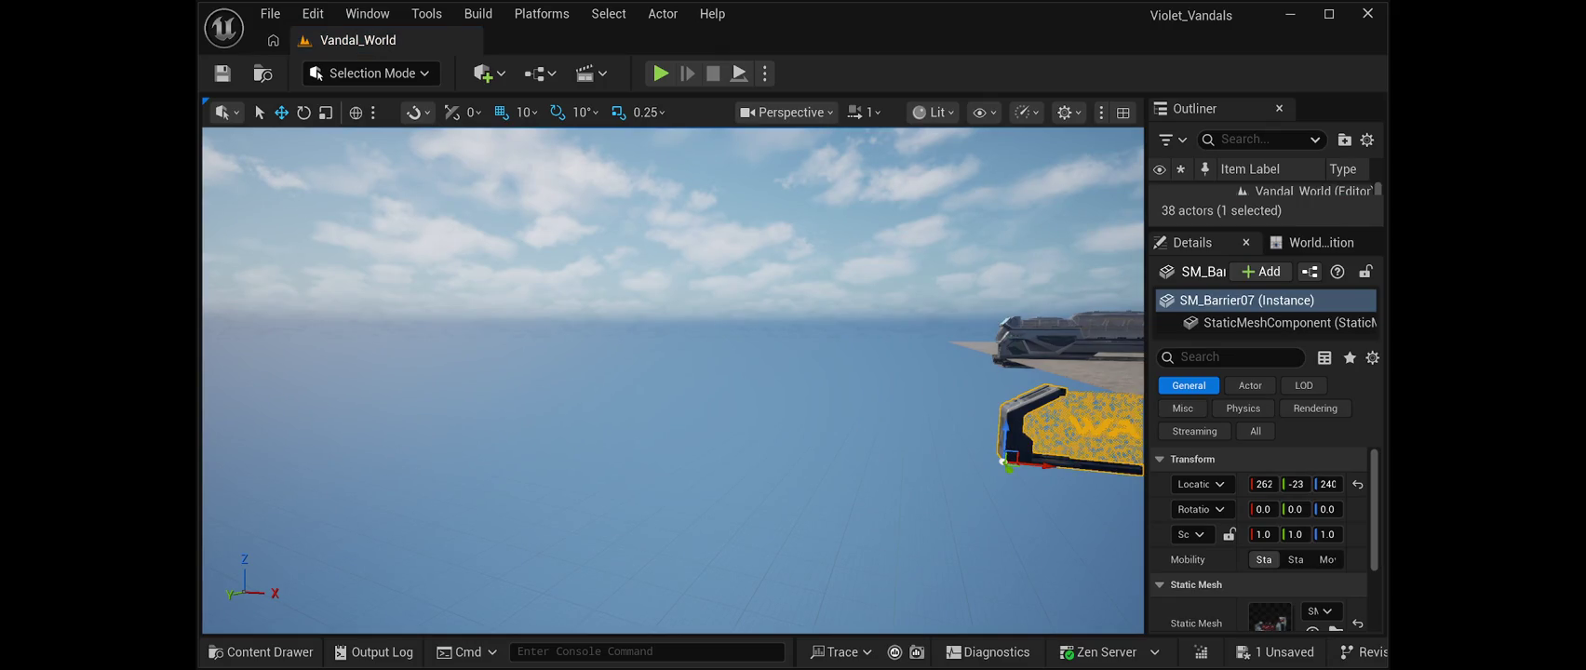
key("Escape")
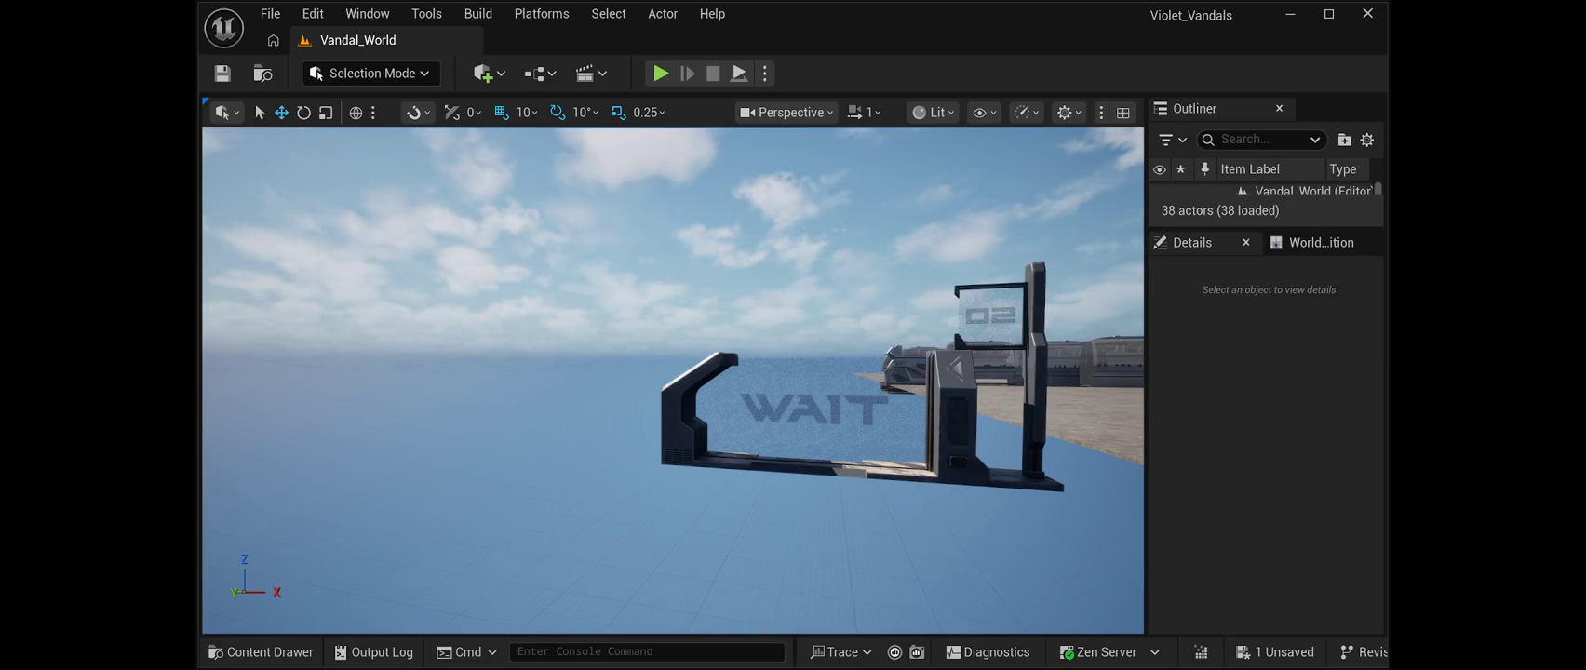
key("a")
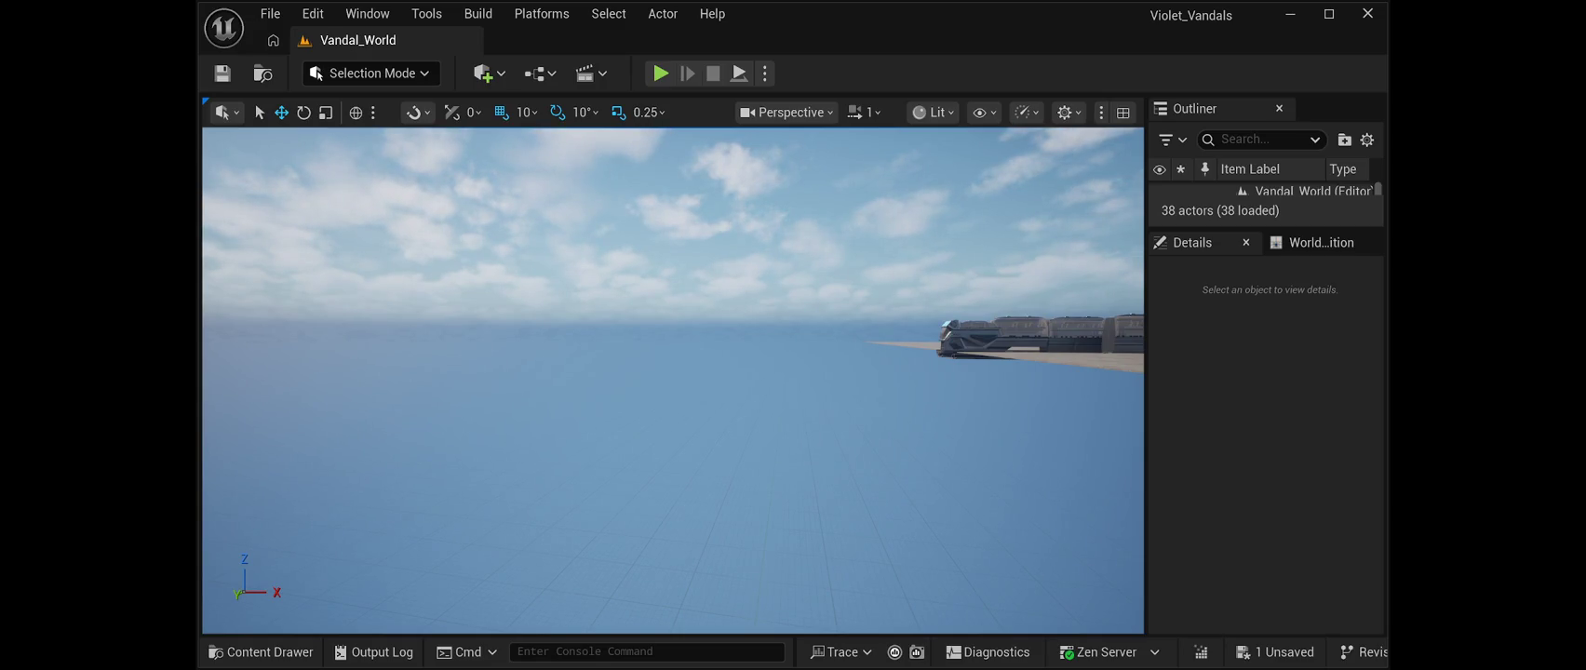
key("ctrl+v")
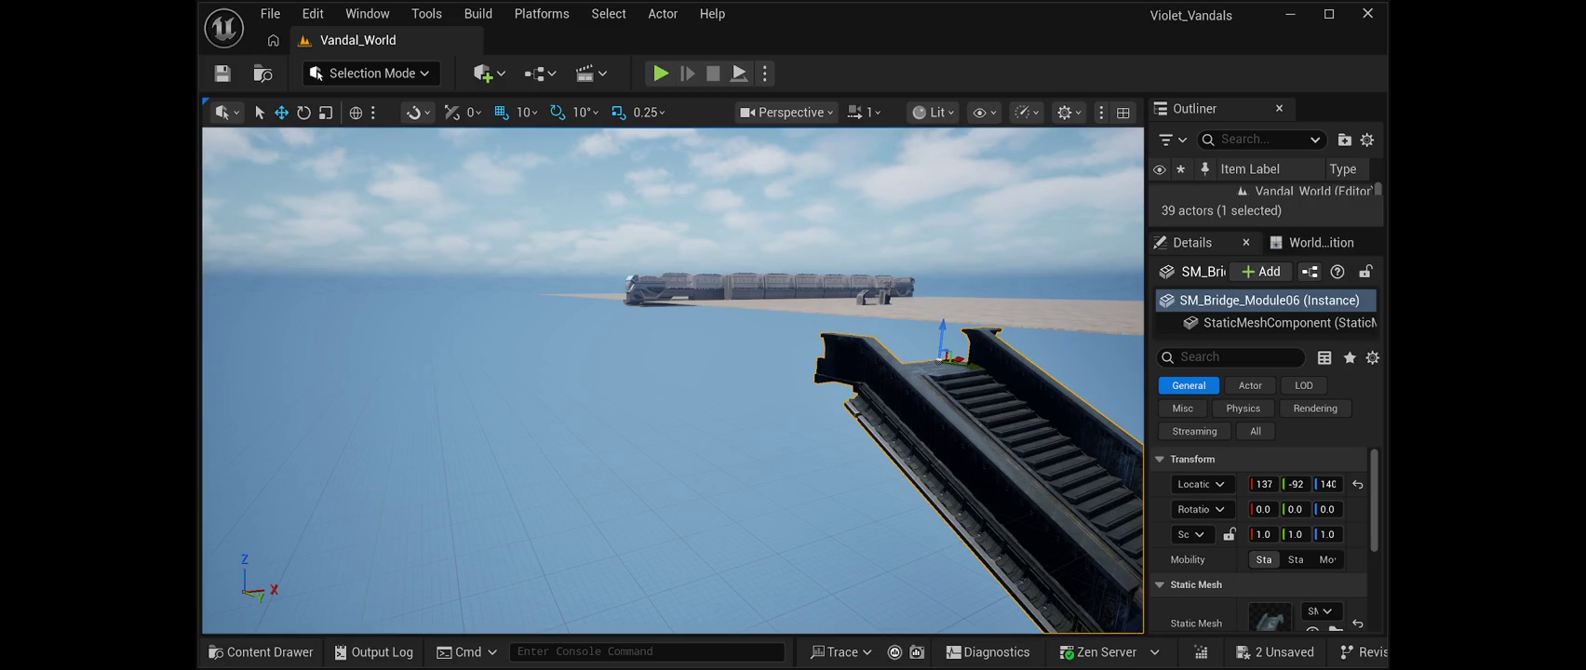
Add SM_Bridge_Module02 and SM_Bridge_Module03 over the water and frame the bridge modules
left_click_drag(940, 360, 1071, 358)
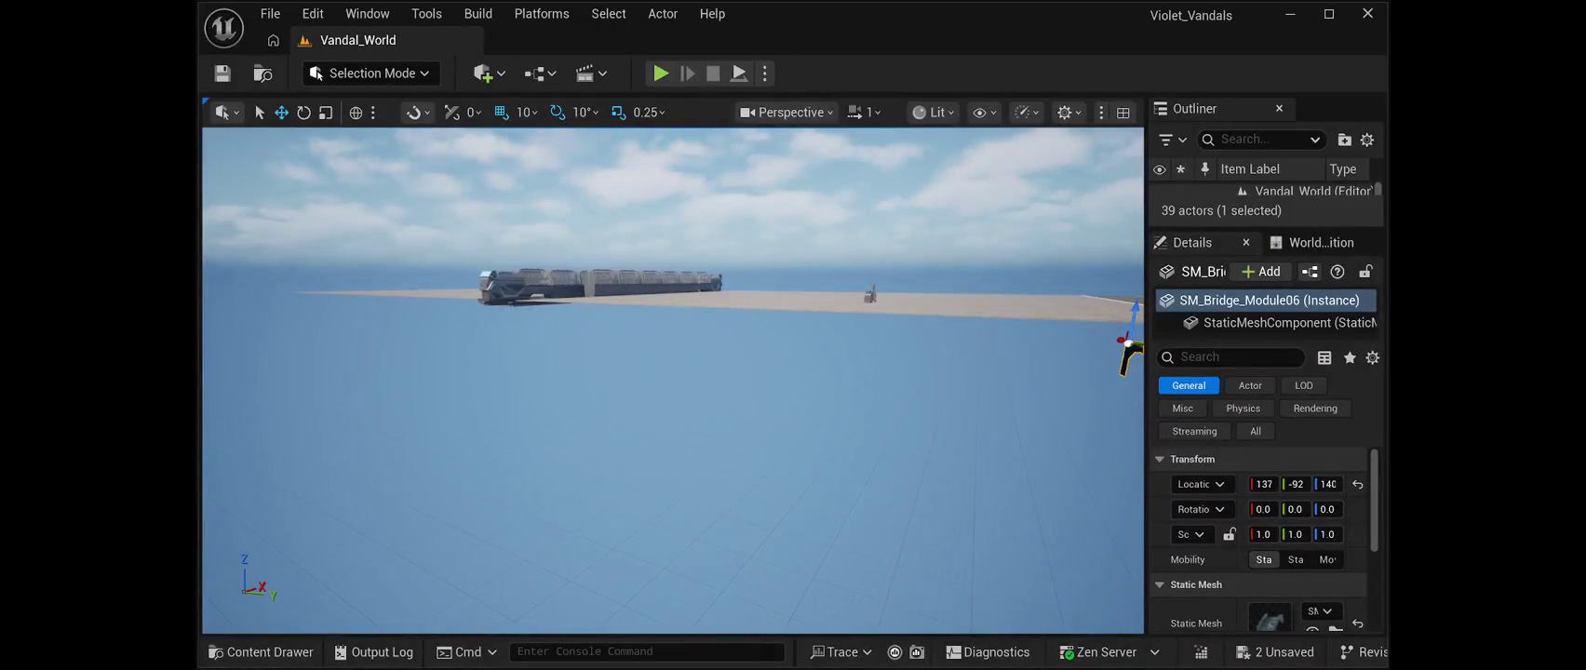
mouse_move(1280, 617)
left_mouse_down()
mouse_move(530, 410)
mouse_move(638, 424)
mouse_move(940, 373)
left_mouse_up()
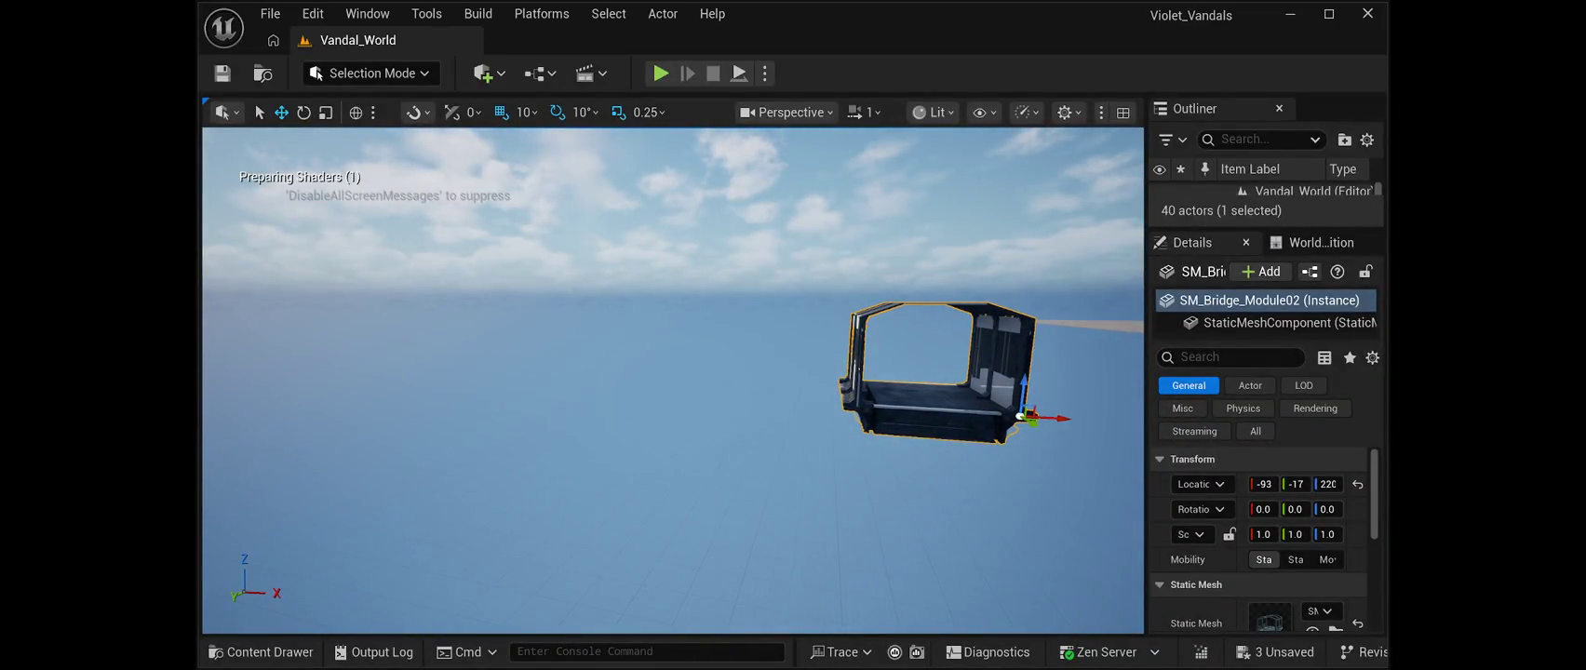
mouse_move(670, 484)
left_mouse_down()
mouse_move(694, 466)
mouse_move(791, 466)
mouse_move(758, 465)
left_mouse_up()
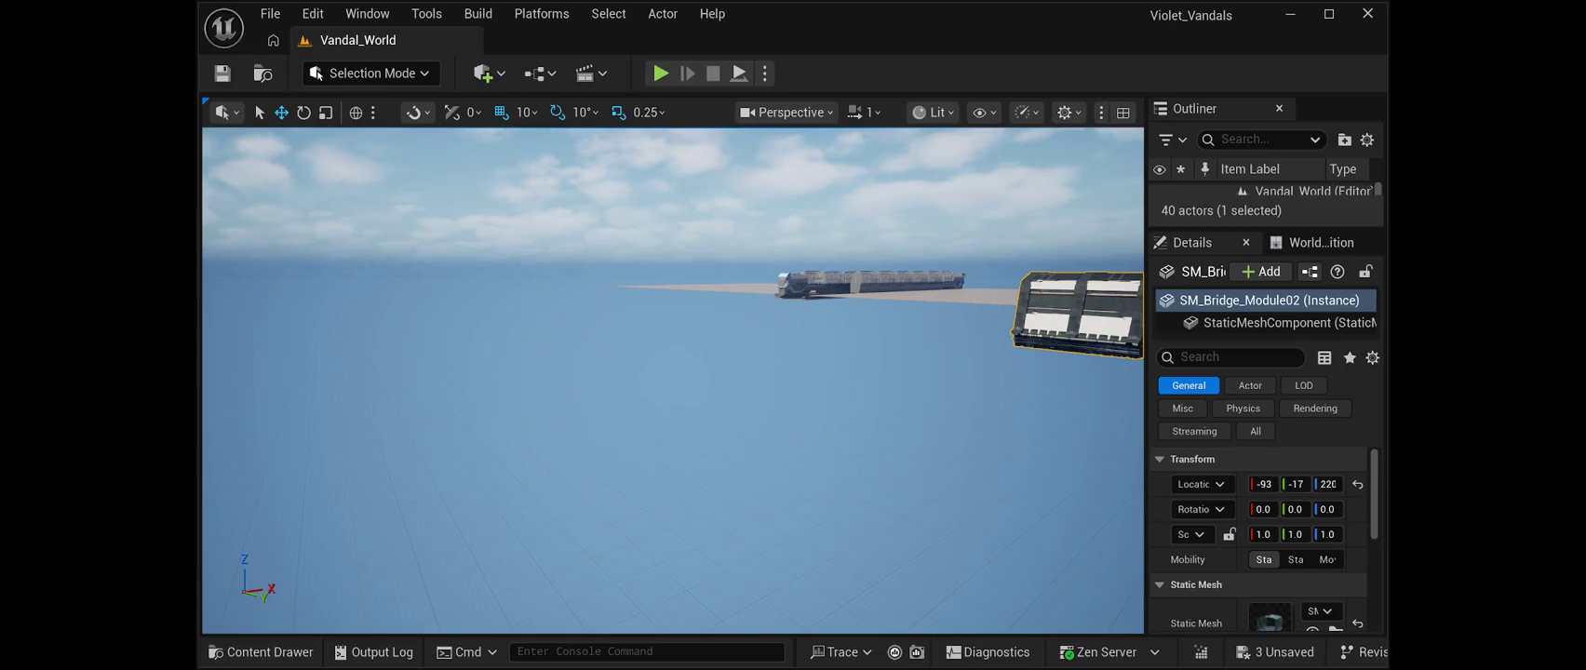
mouse_move(391, 42)
left_mouse_down()
mouse_move(363, 195)
mouse_move(652, 372)
left_mouse_up()
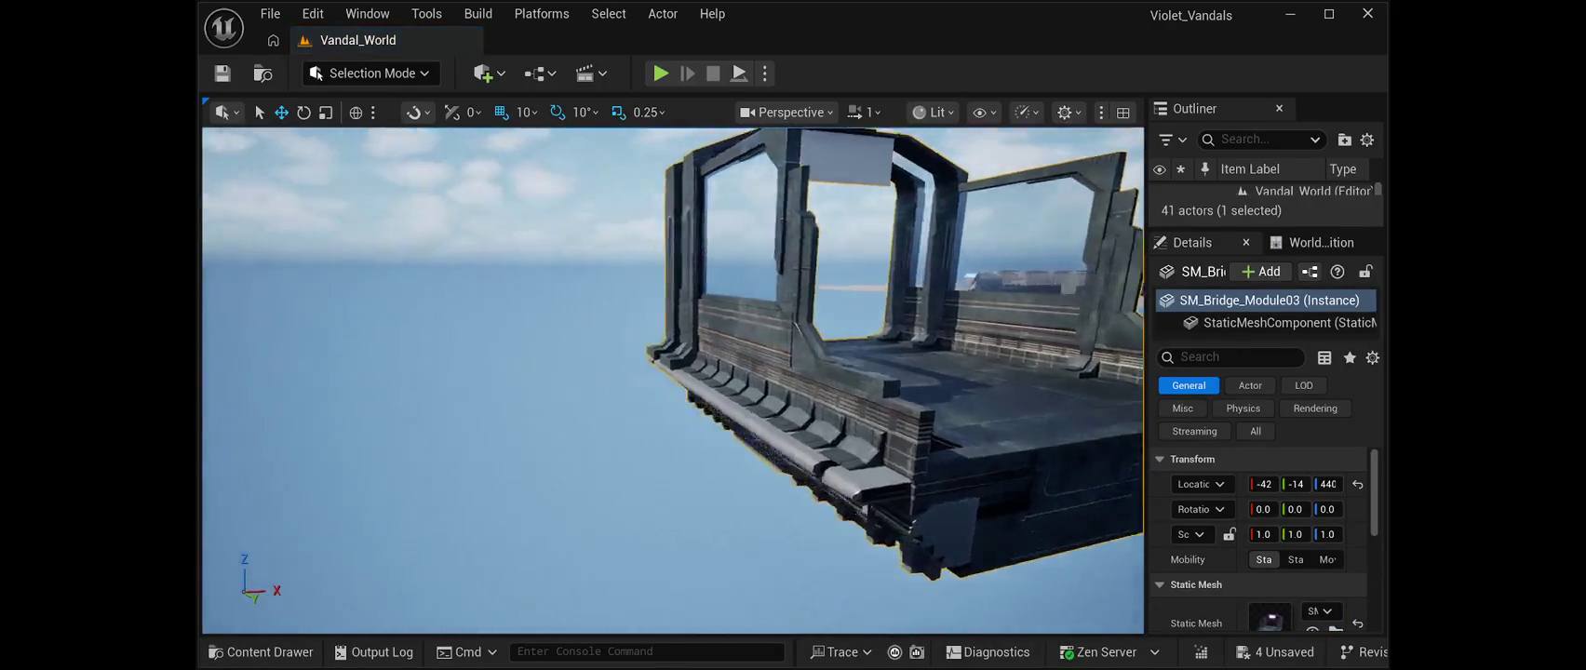
key("f")
key("Right")
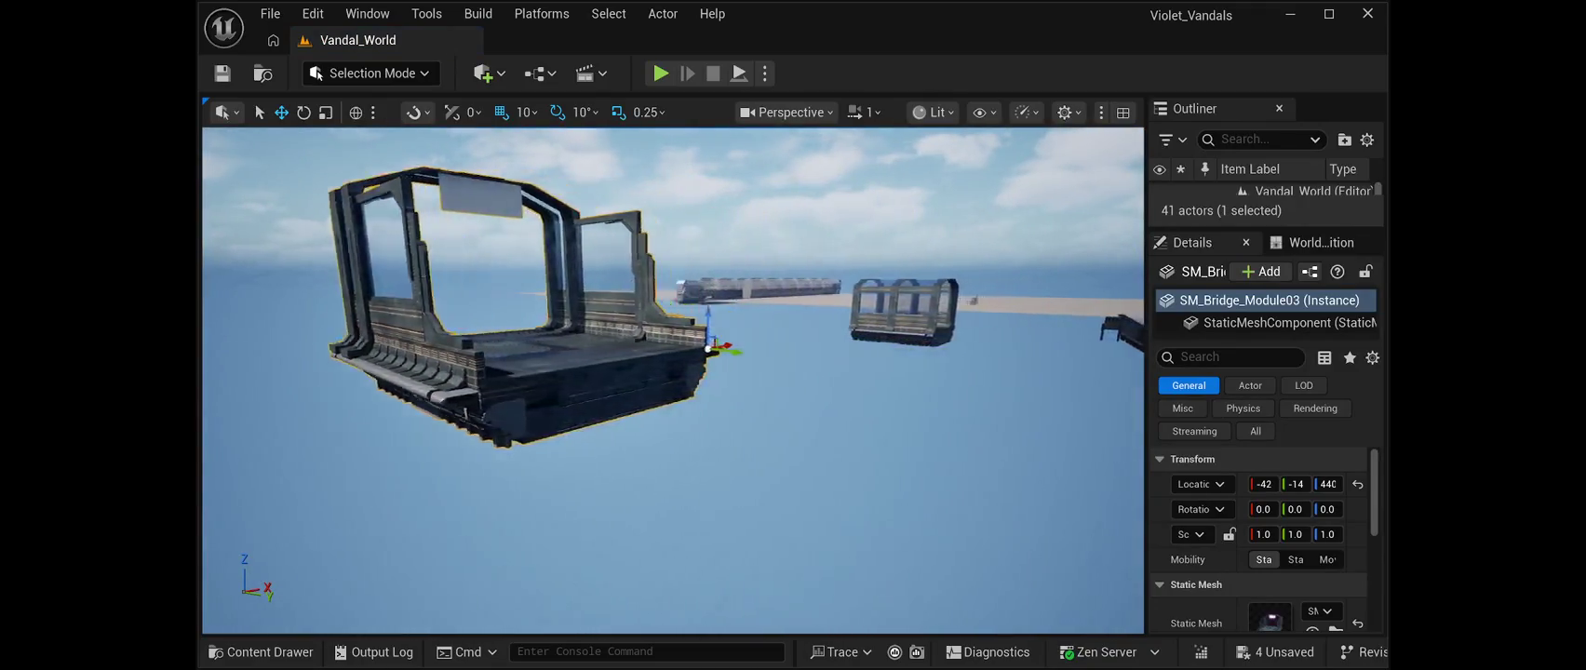
key("f")
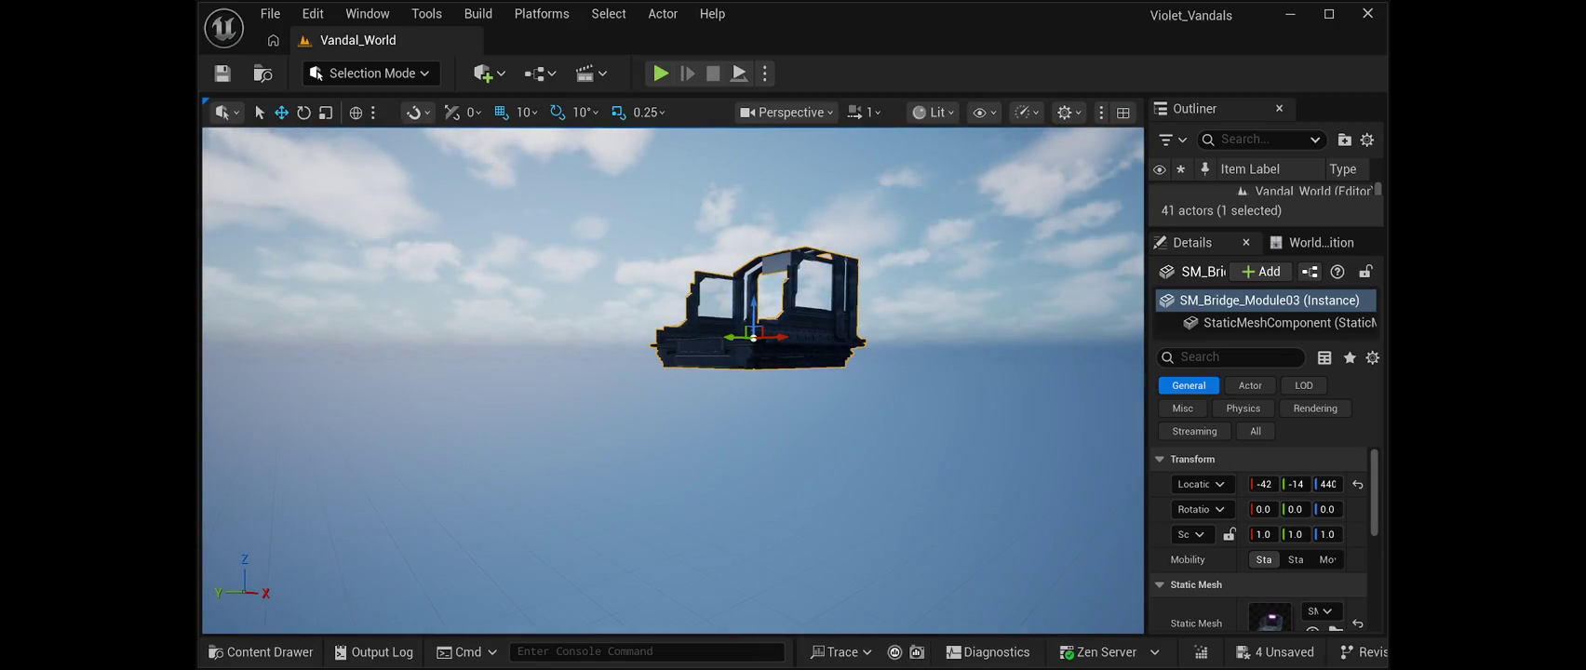
key("Right")
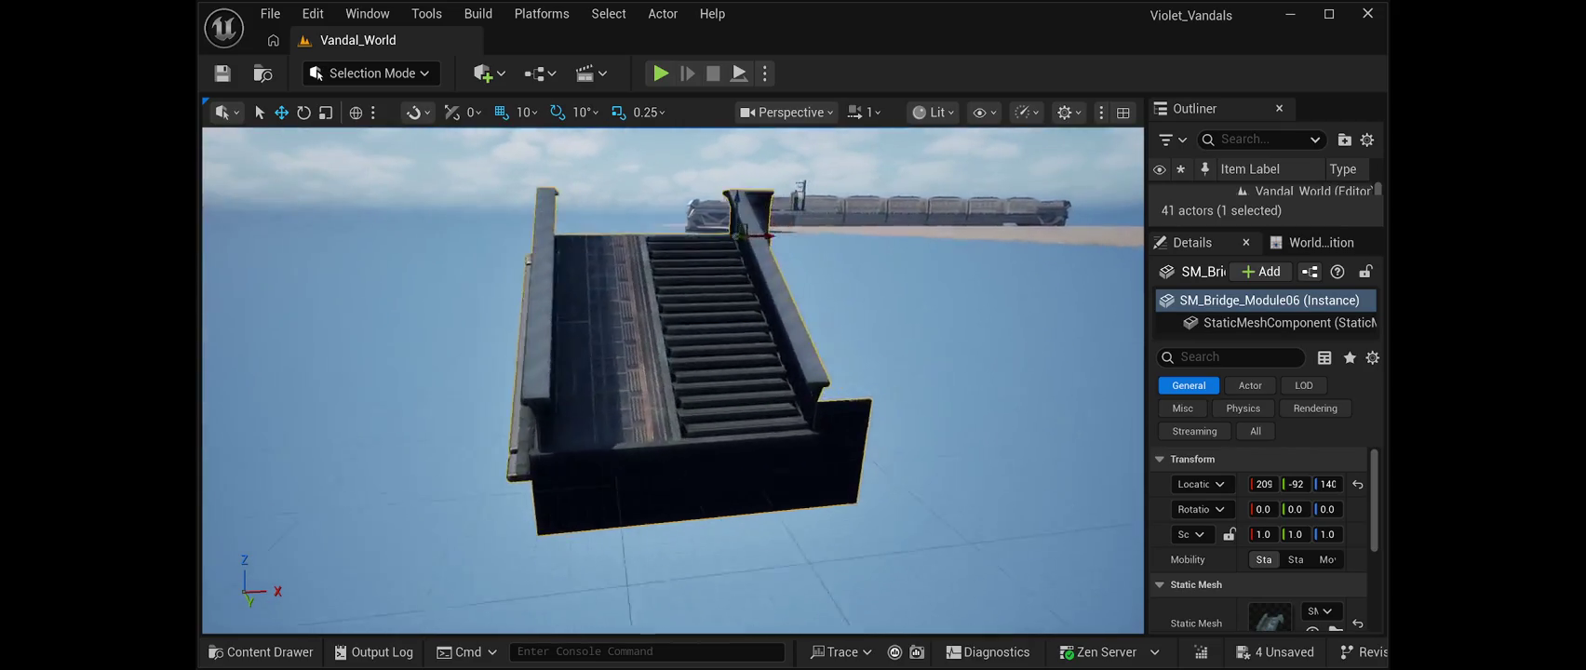
Move SM_Bridge_Module06 beside the train over the brick ground, at Y -75 and height 643
left_click_drag(727, 228, 853, 185)
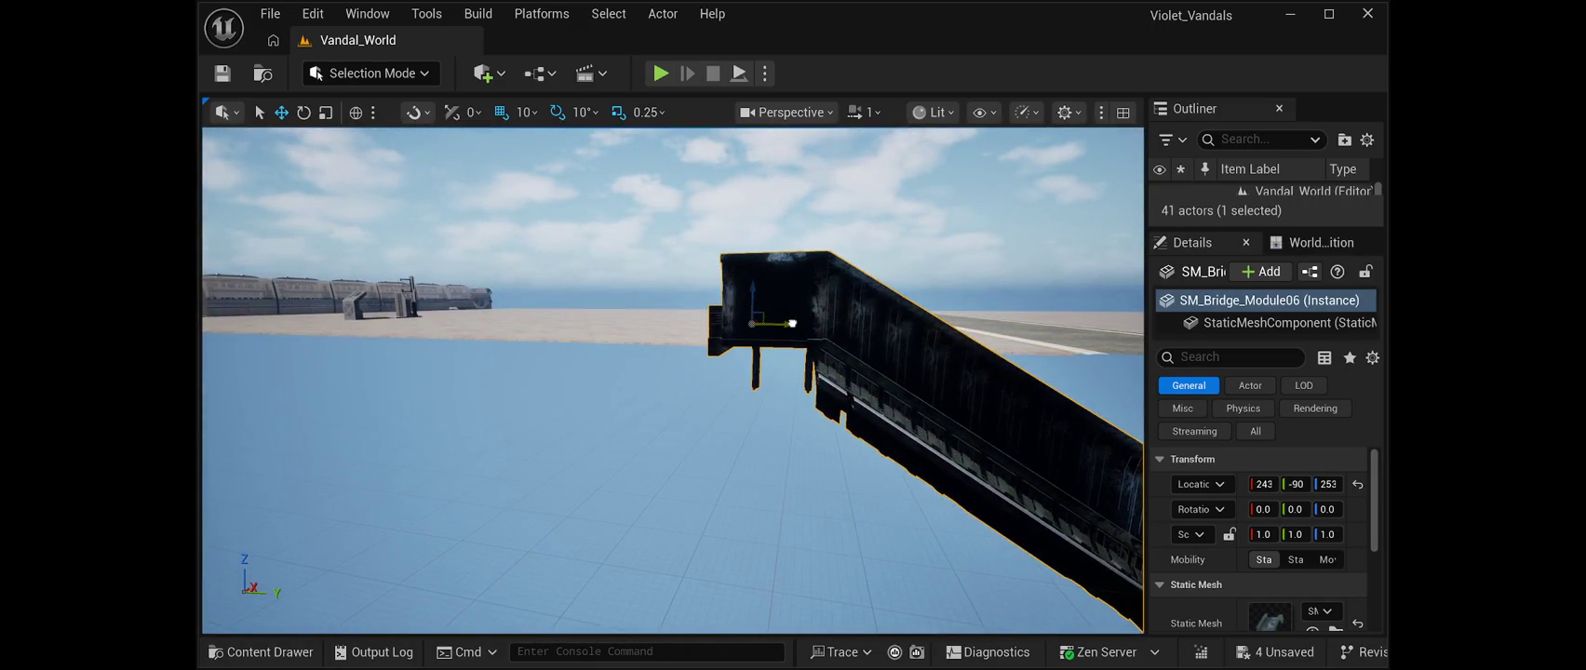
left_click_drag(787, 323, 238, 316)
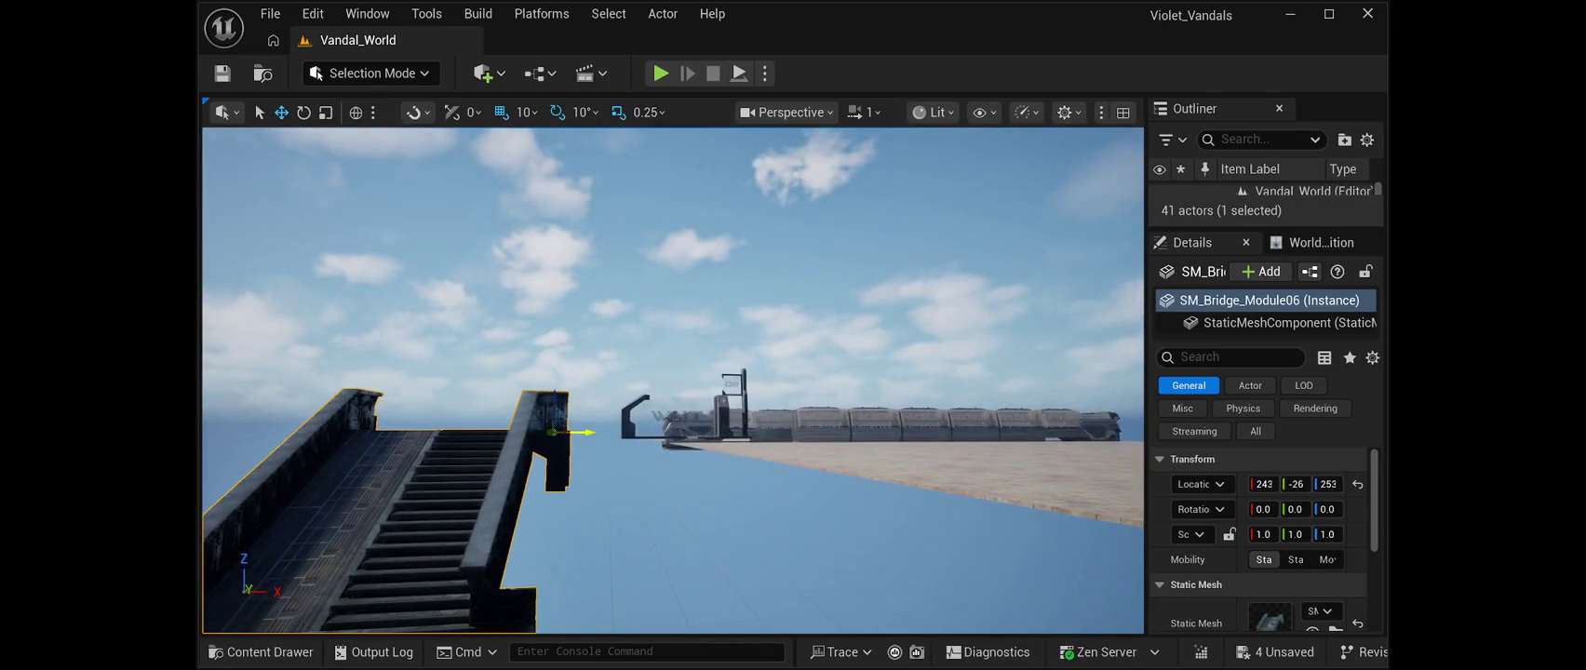
left_click_drag(587, 432, 652, 432)
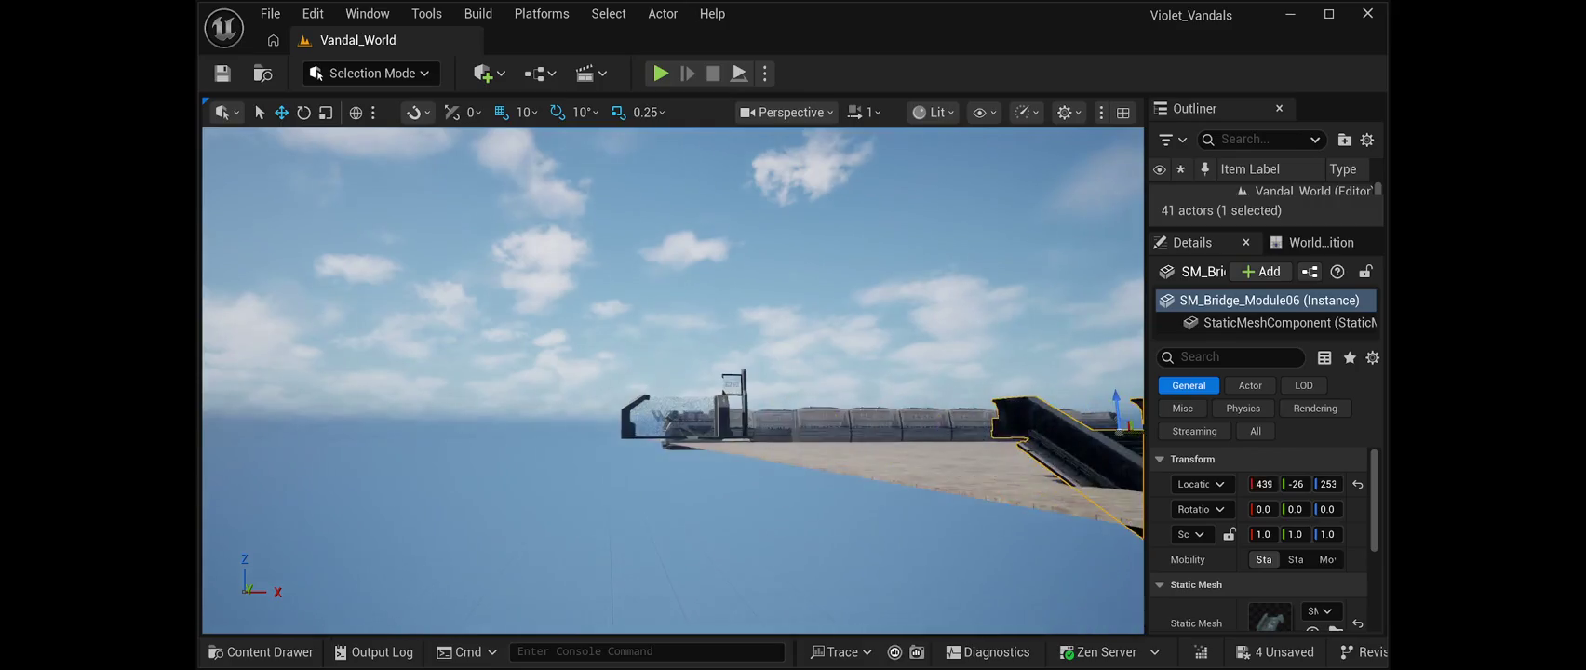
key("f")
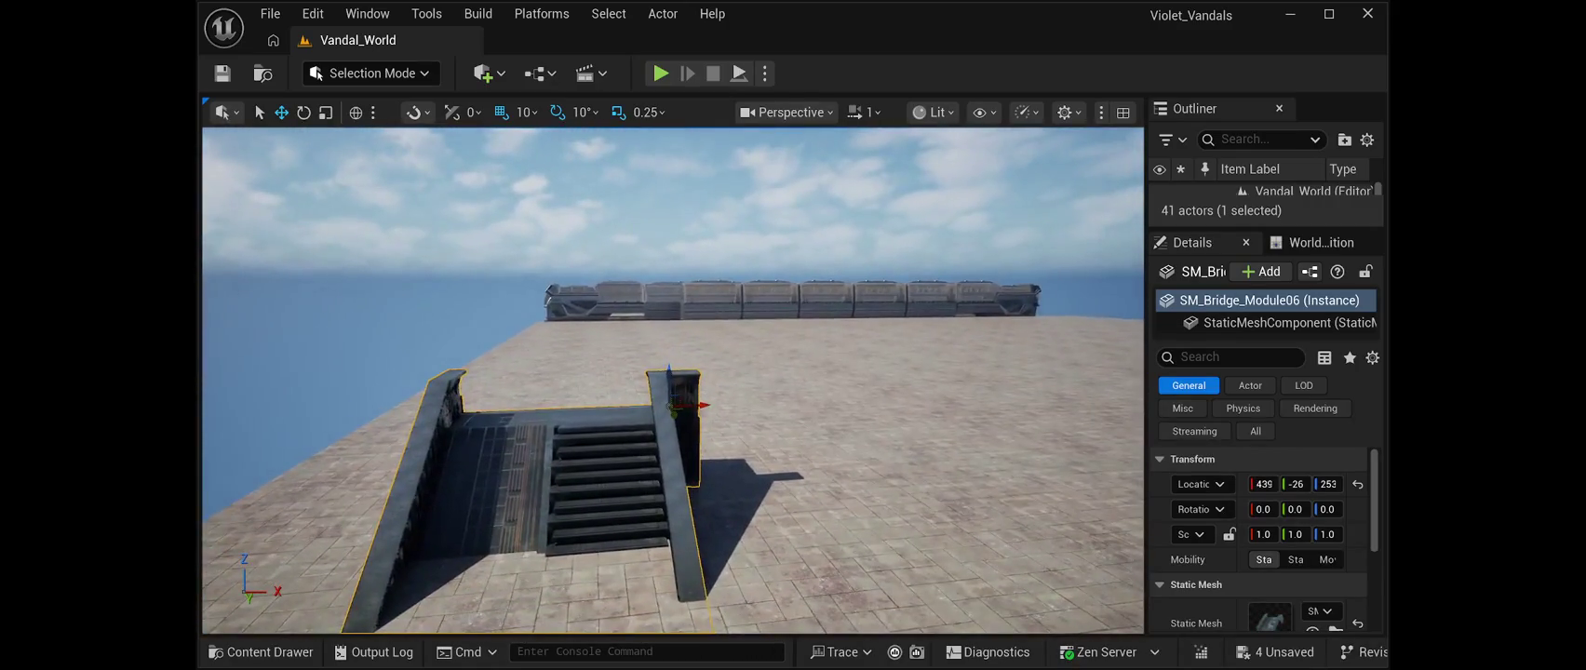
left_click_drag(736, 405, 823, 391)
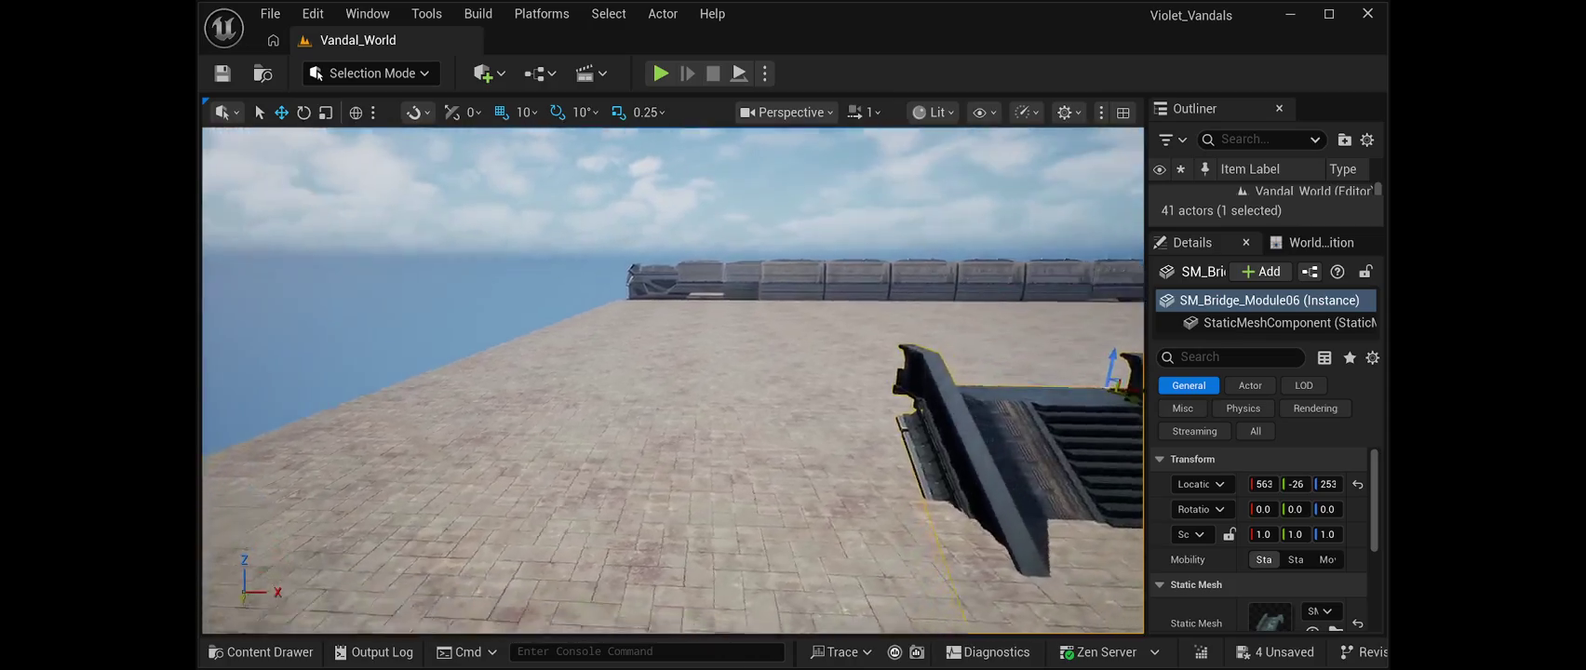
left_click_drag(791, 365, 764, 263)
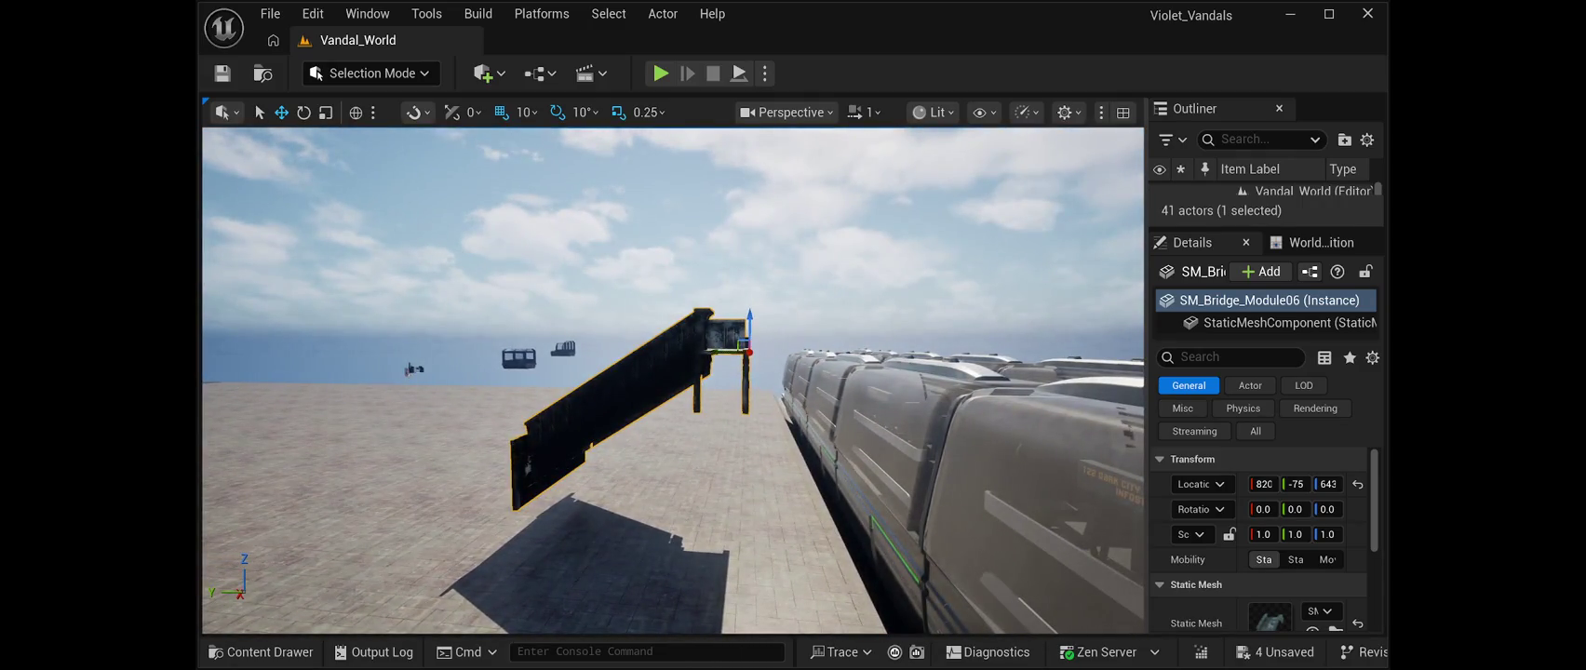
Raise SM_Bridge_Module06 to 833, duplicate it, and lower the copy toward the ground
left_click_drag(736, 296, 746, 224)
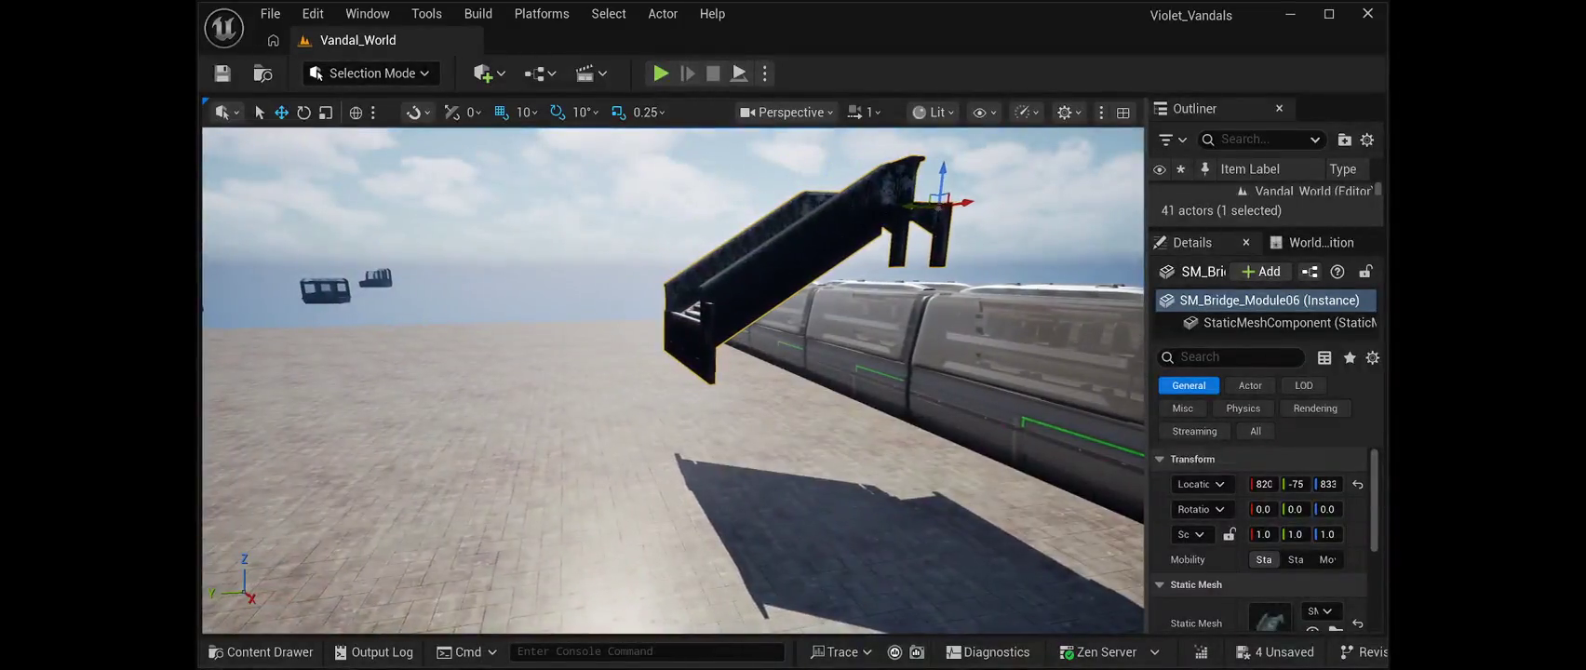
key("ctrl+d")
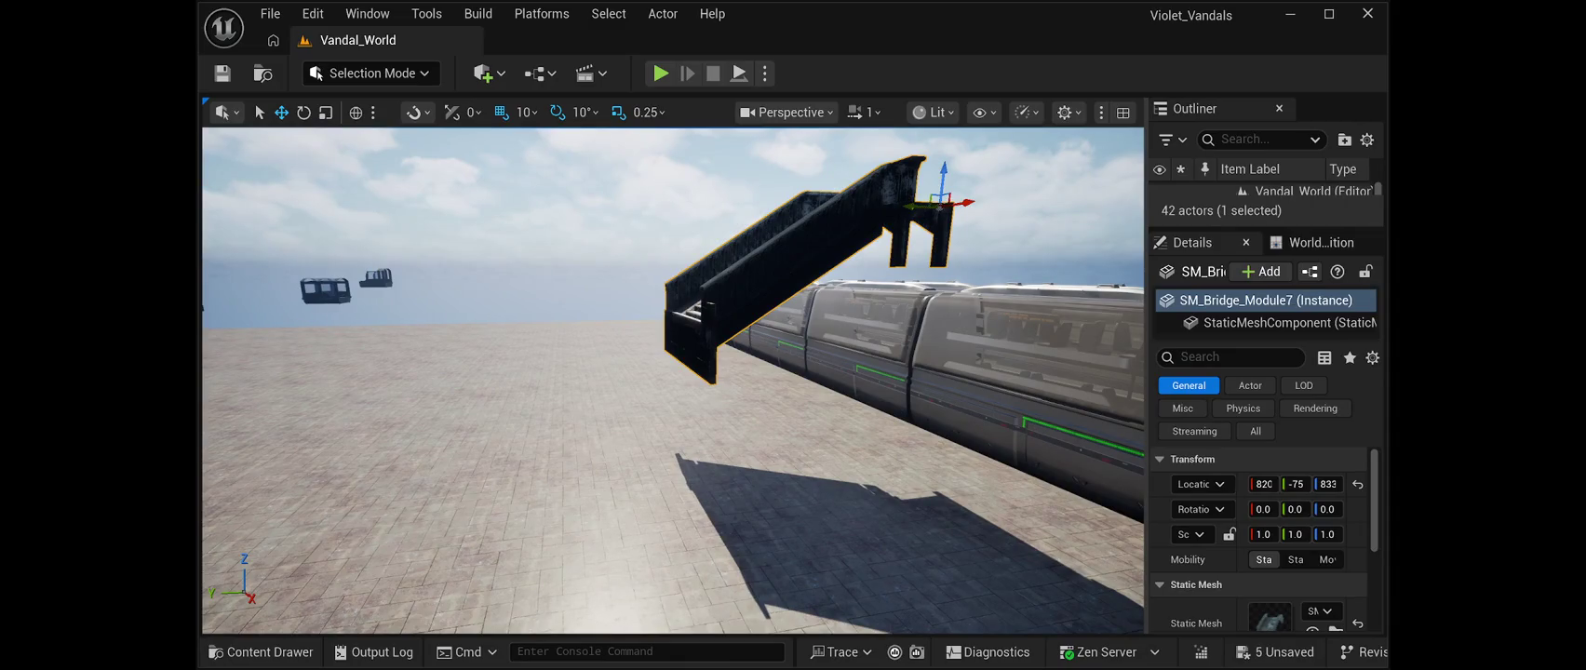
left_click_drag(913, 240, 677, 236)
mouse_move(704, 167)
left_mouse_down()
mouse_move(738, 306)
mouse_move(689, 279)
mouse_move(615, 316)
mouse_move(530, 330)
mouse_move(549, 326)
mouse_move(521, 321)
mouse_move(531, 280)
mouse_move(543, 378)
left_mouse_up()
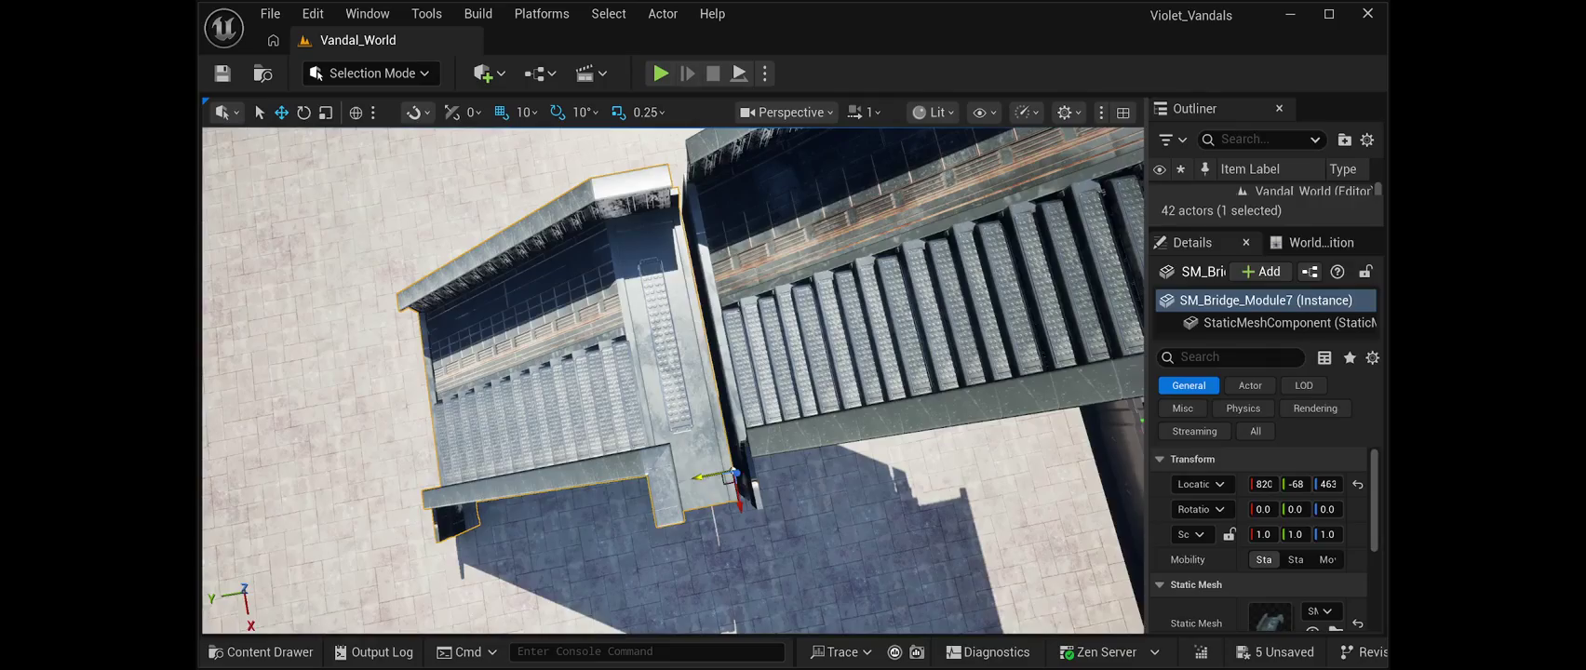
Align the copy, SM_Bridge_Module7, beneath the upper flight so the stairs join
left_click_drag(544, 378, 549, 458)
left_click_drag(778, 344, 642, 355)
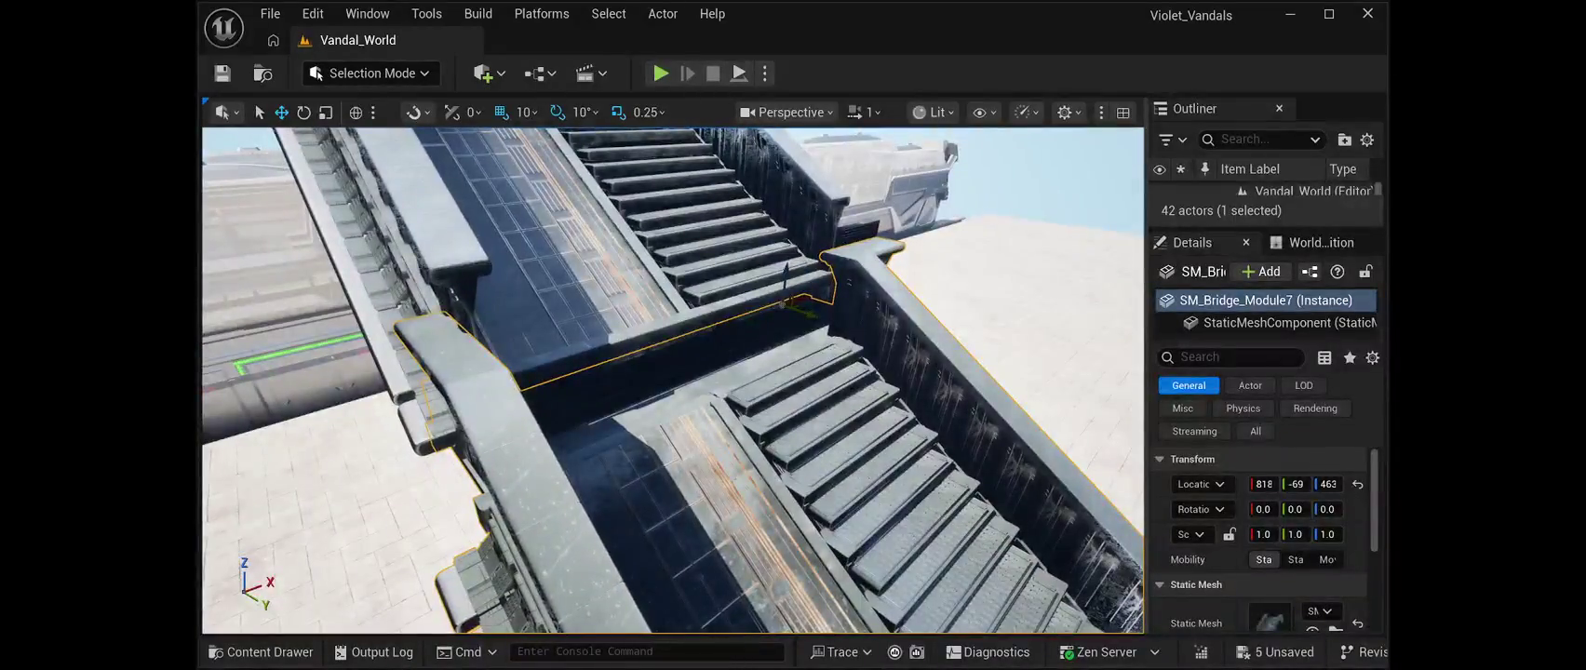
left_click_drag(803, 298, 815, 296)
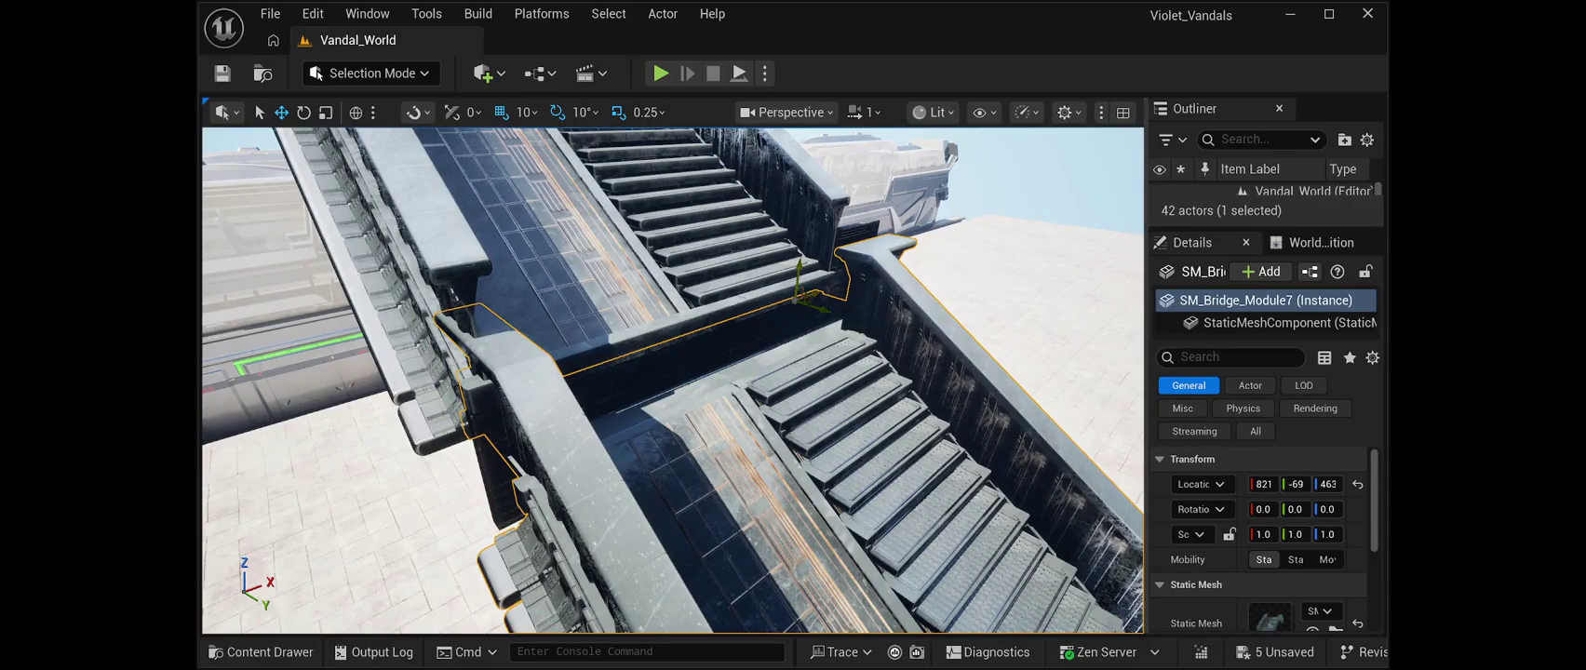
mouse_move(798, 272)
left_mouse_down()
mouse_move(816, 303)
mouse_move(744, 312)
mouse_move(756, 268)
mouse_move(634, 322)
mouse_move(531, 322)
left_mouse_up()
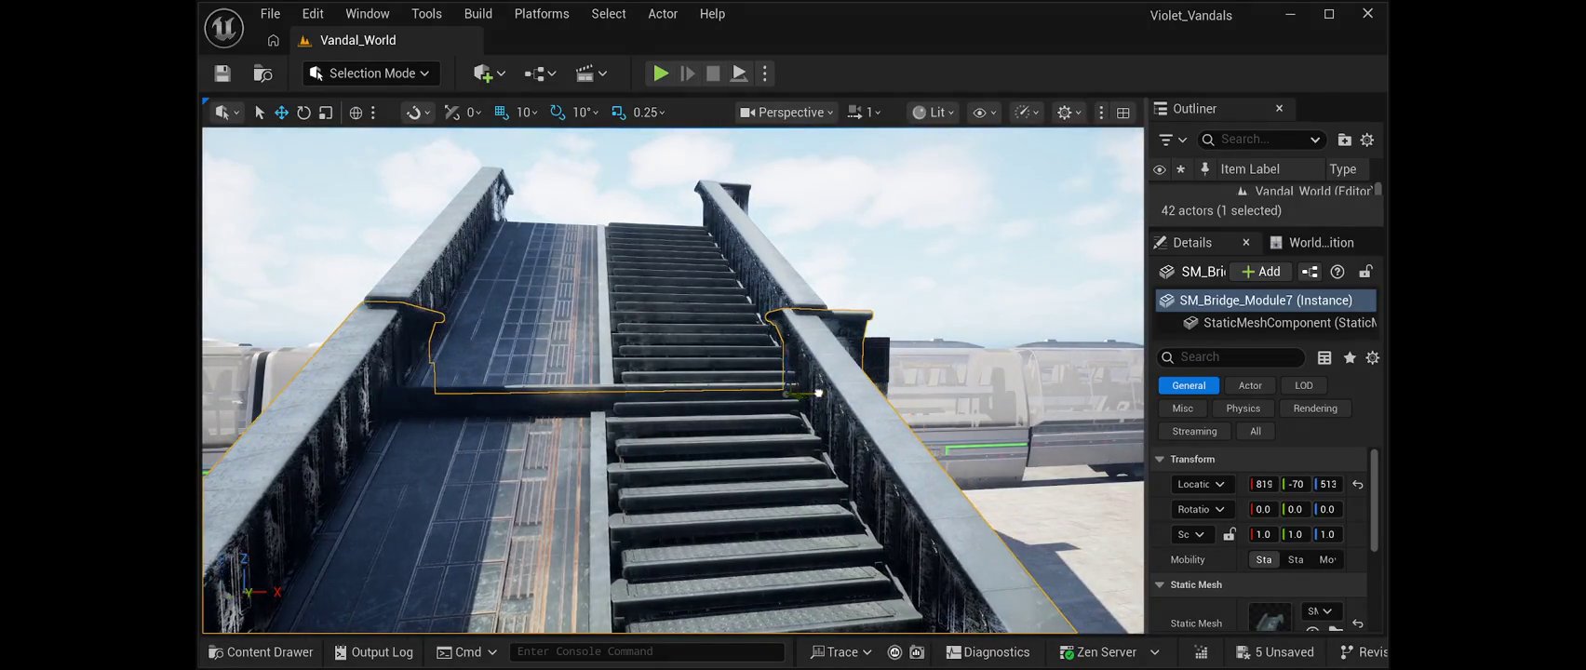
left_click_drag(784, 354, 815, 388)
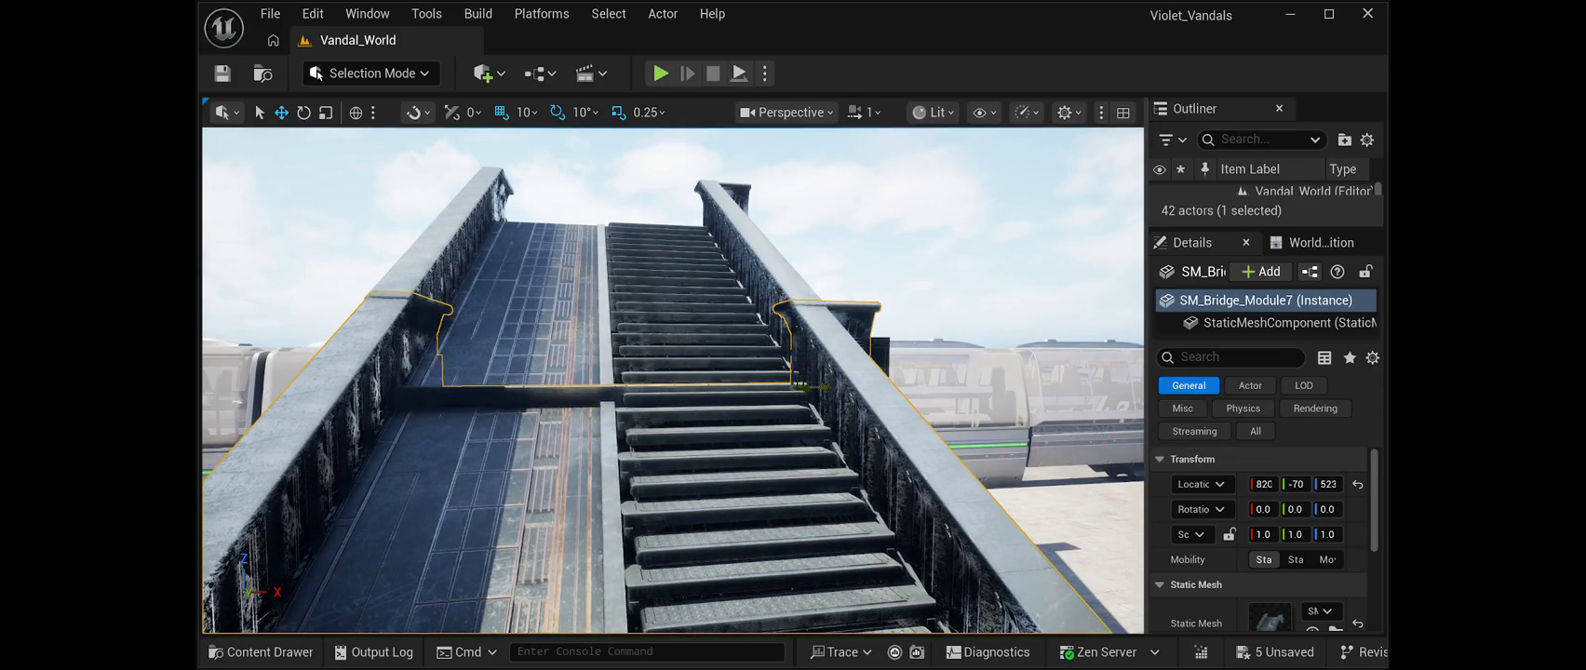
scroll(802, 386, "down", 5)
key("w")
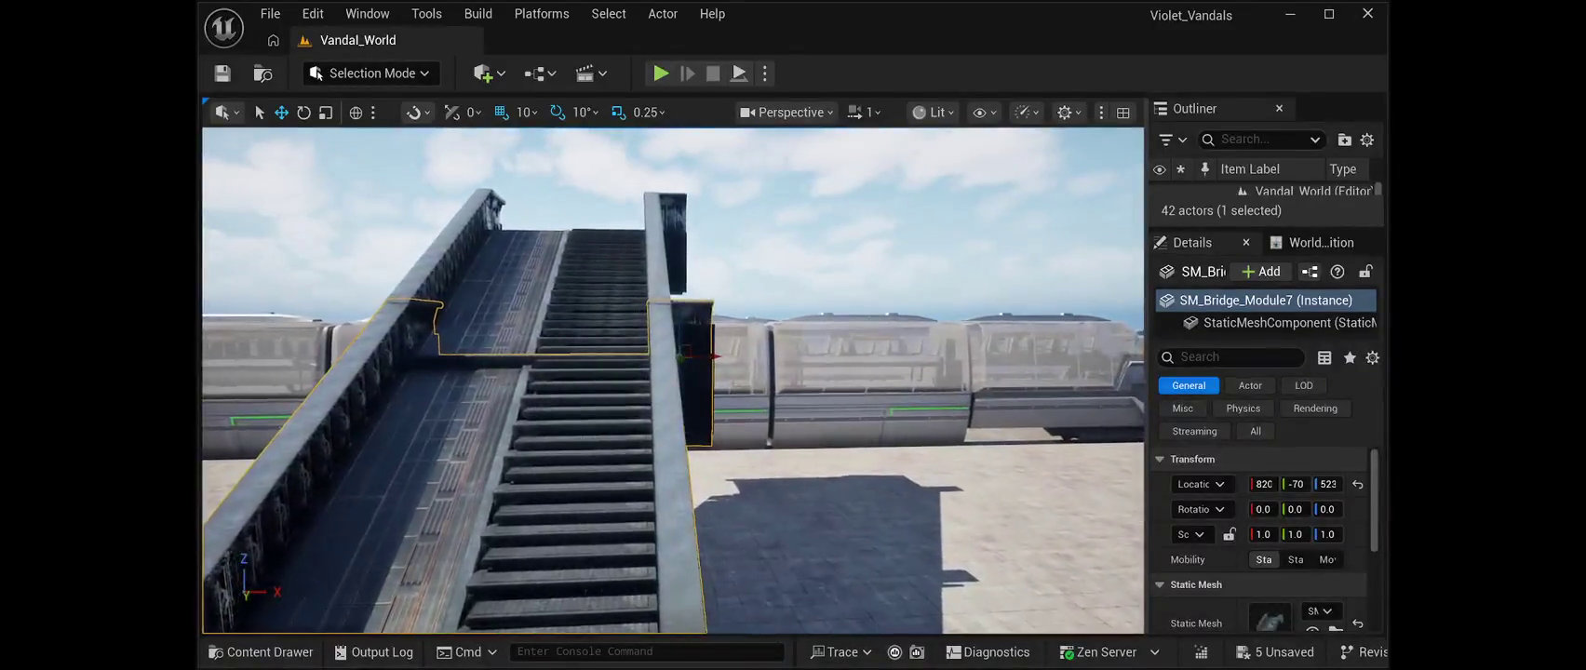
key("w")
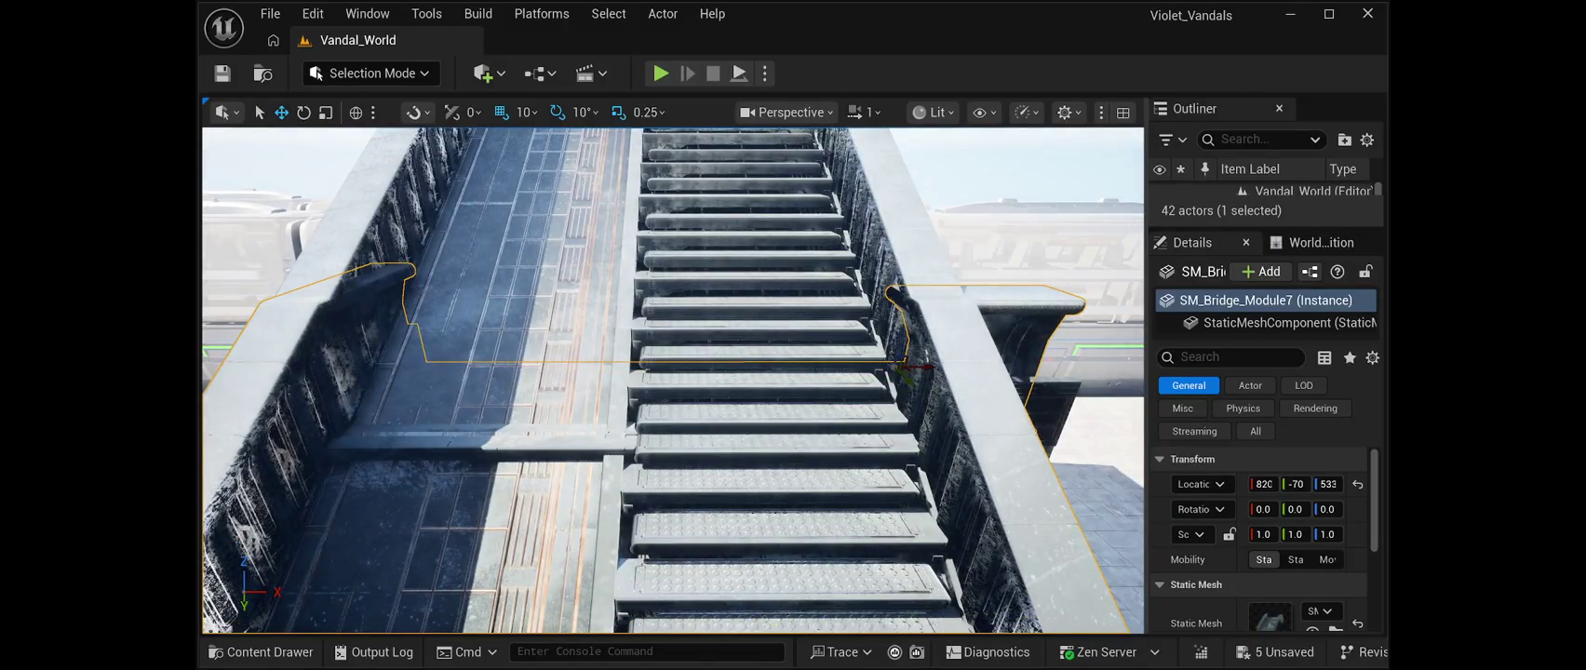
left_click(1024, 447)
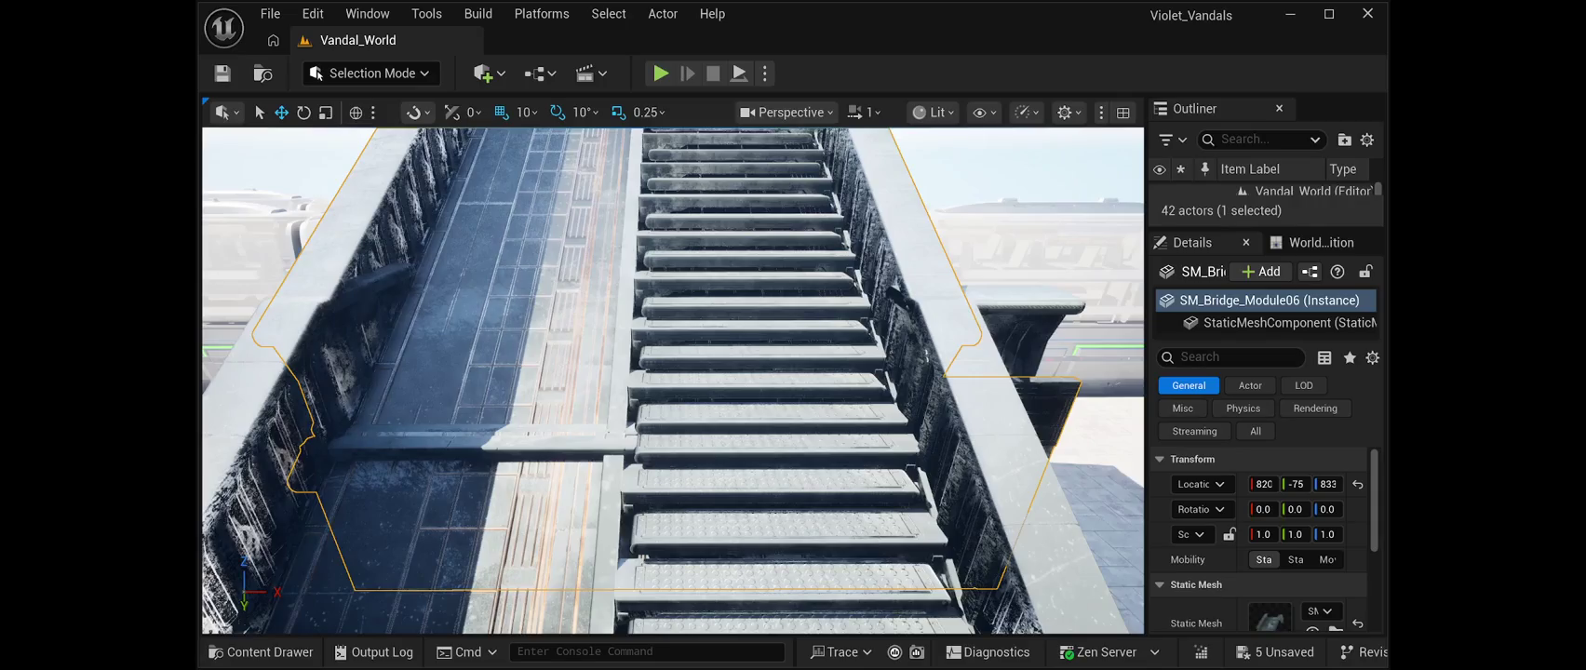
Undo the last change to get back to the lower staircase module
key("ctrl+z")
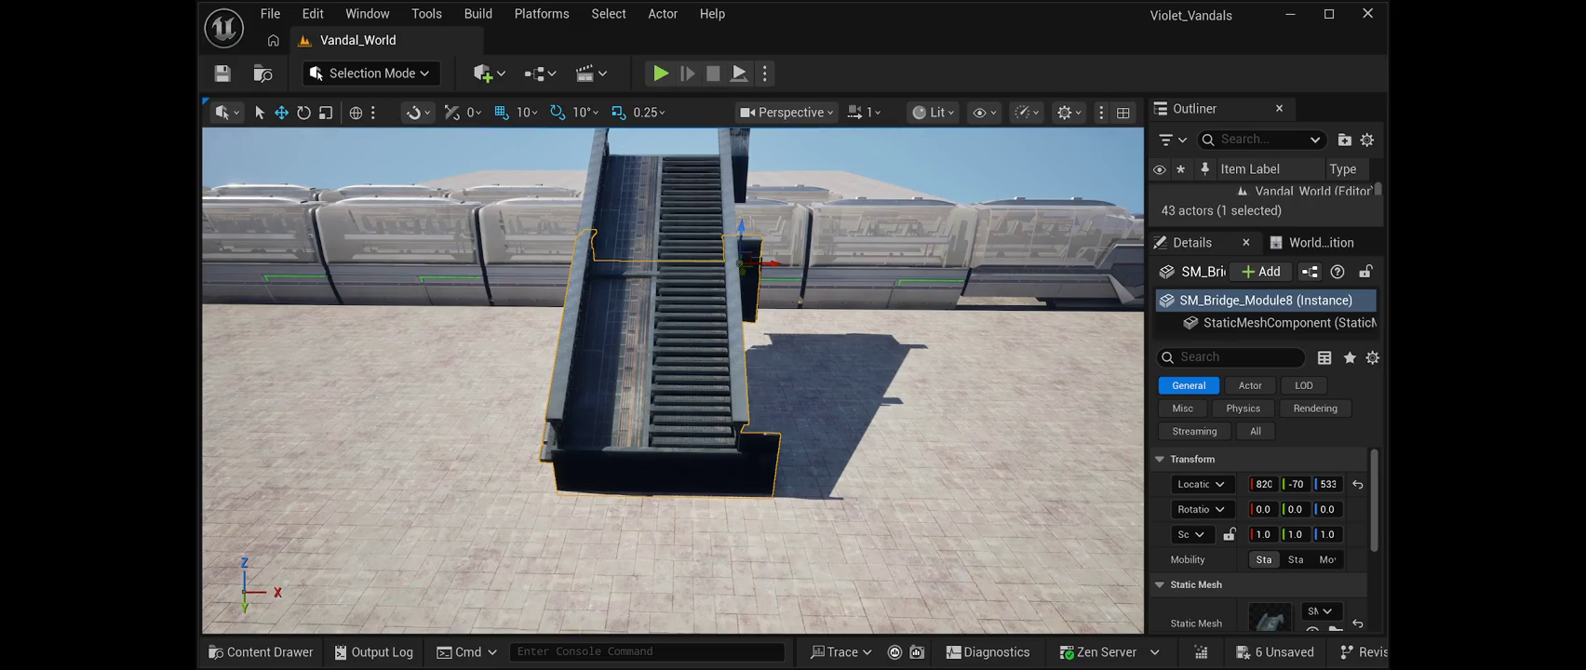
left_click_drag(742, 234, 727, 310)
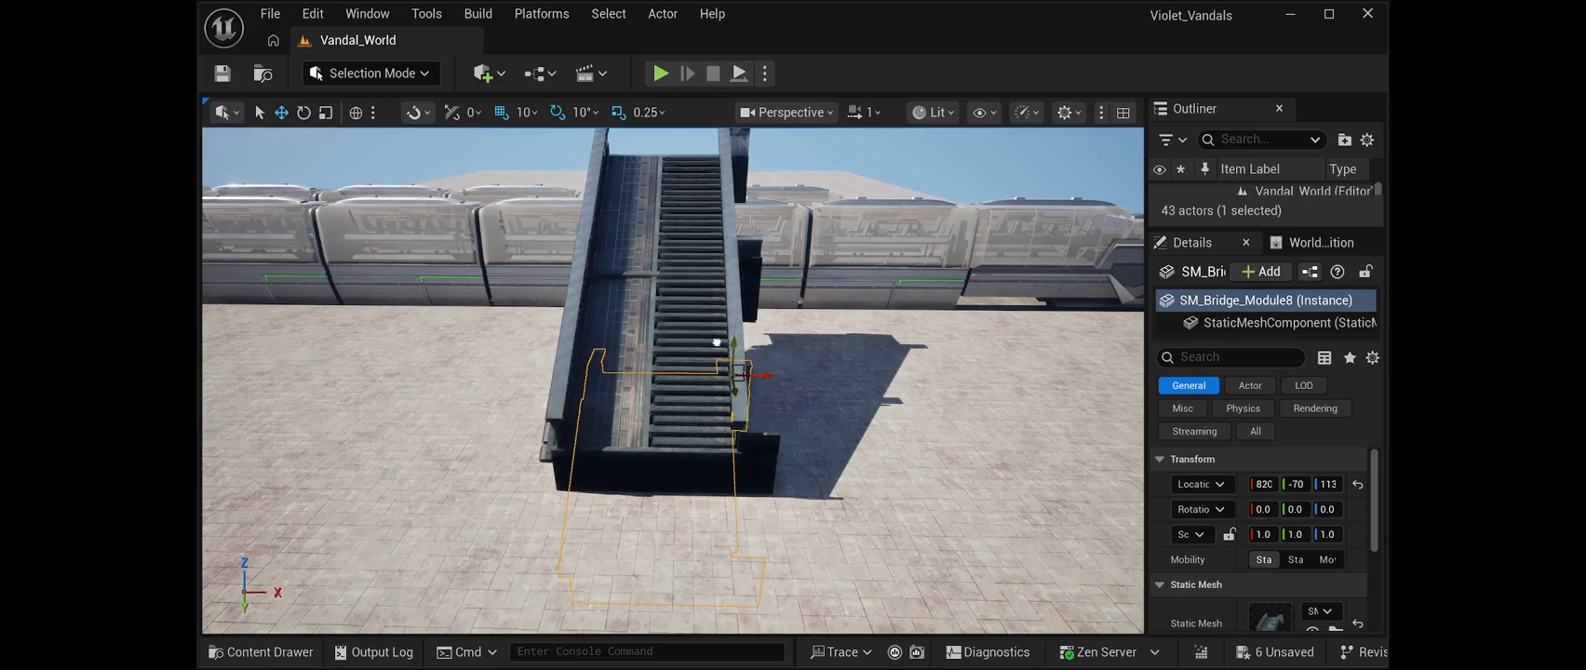
left_click_drag(735, 391, 738, 425)
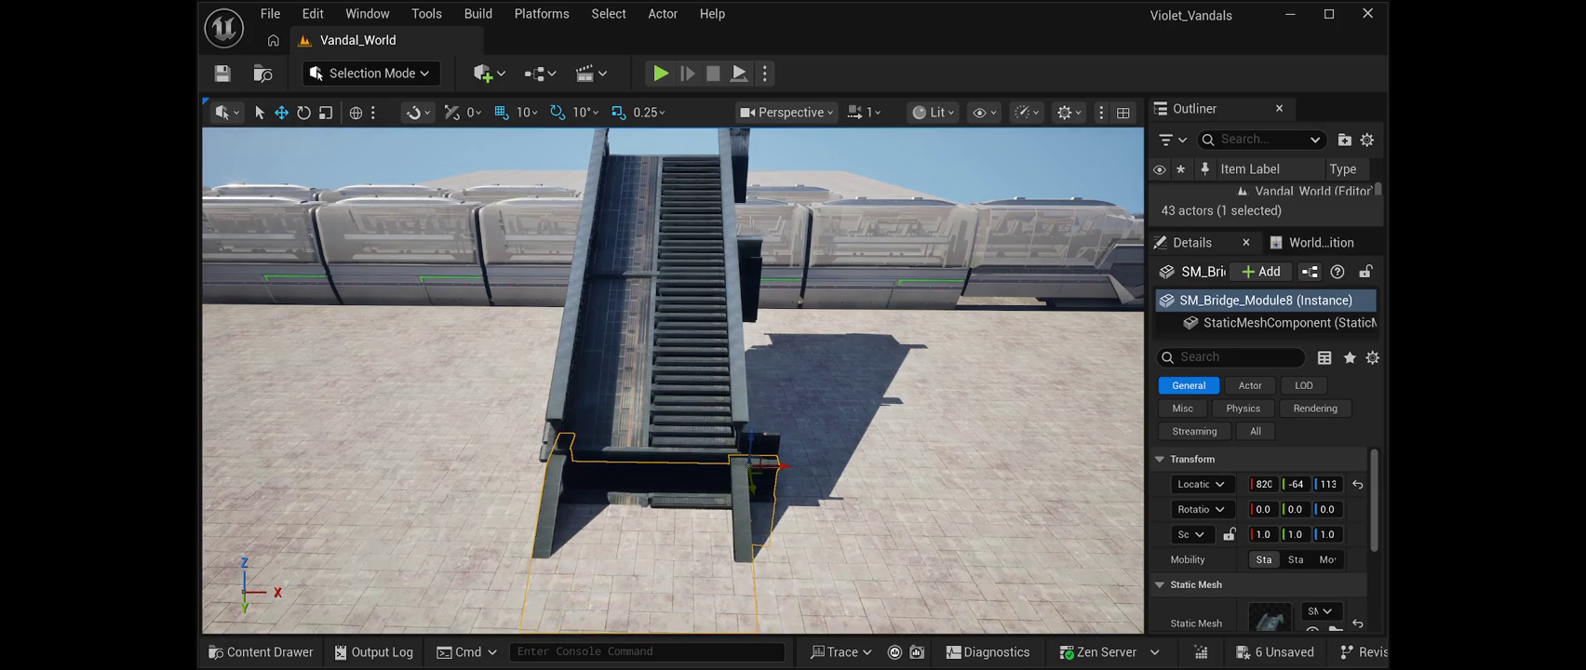
left_click_drag(784, 467, 739, 424)
scroll(672, 381, "up", 10)
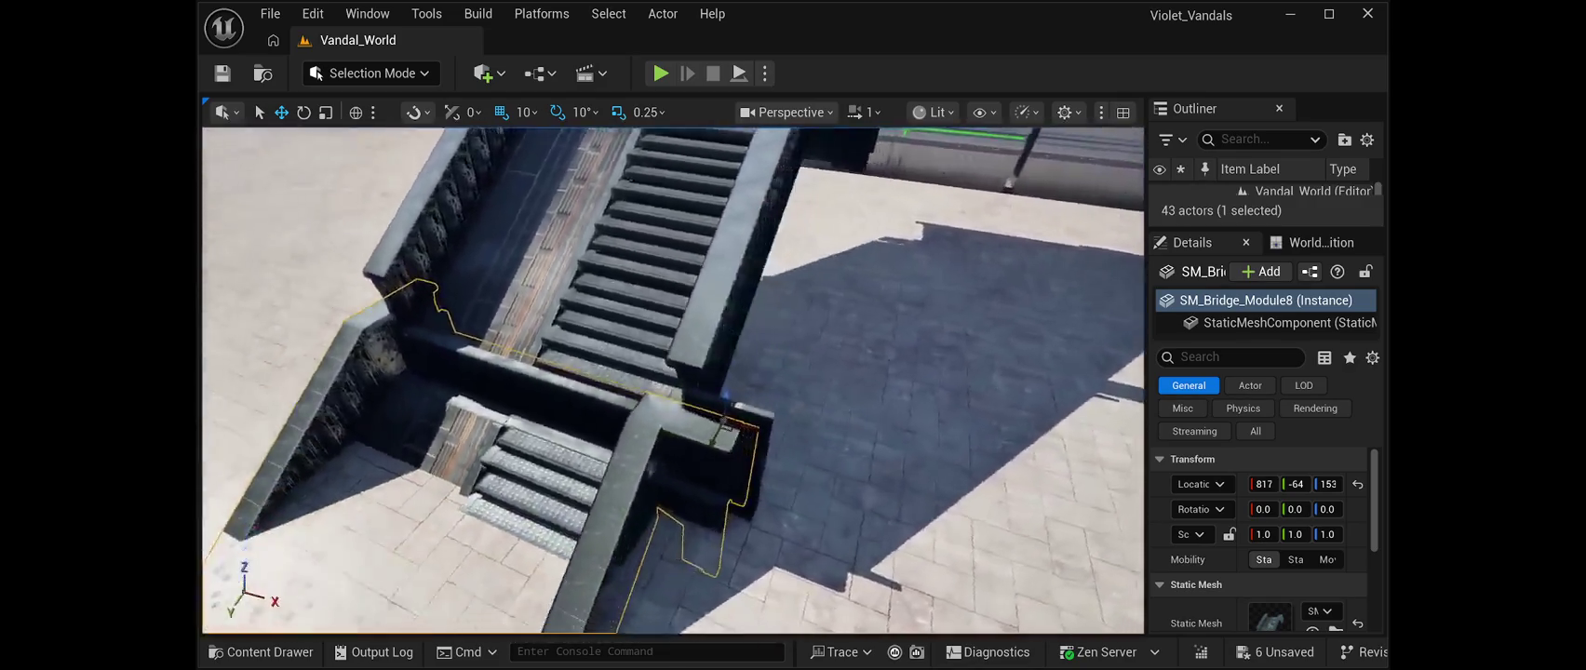
mouse_move(672, 381)
left_mouse_down()
mouse_move(629, 371)
mouse_move(654, 370)
left_mouse_up()
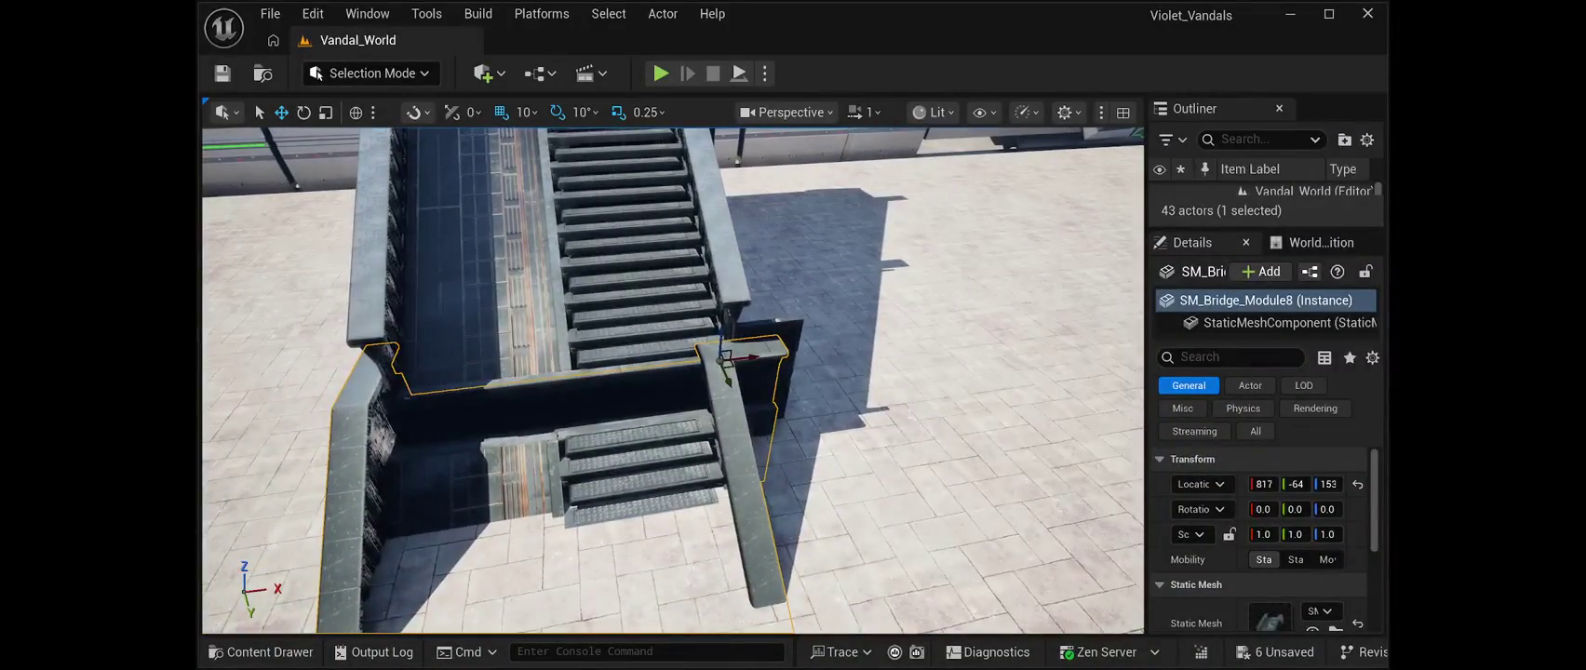
mouse_move(722, 332)
left_mouse_down()
mouse_move(727, 307)
mouse_move(691, 337)
mouse_move(725, 336)
mouse_move(702, 299)
mouse_move(733, 314)
left_mouse_up()
scroll(672, 380, "up", 5)
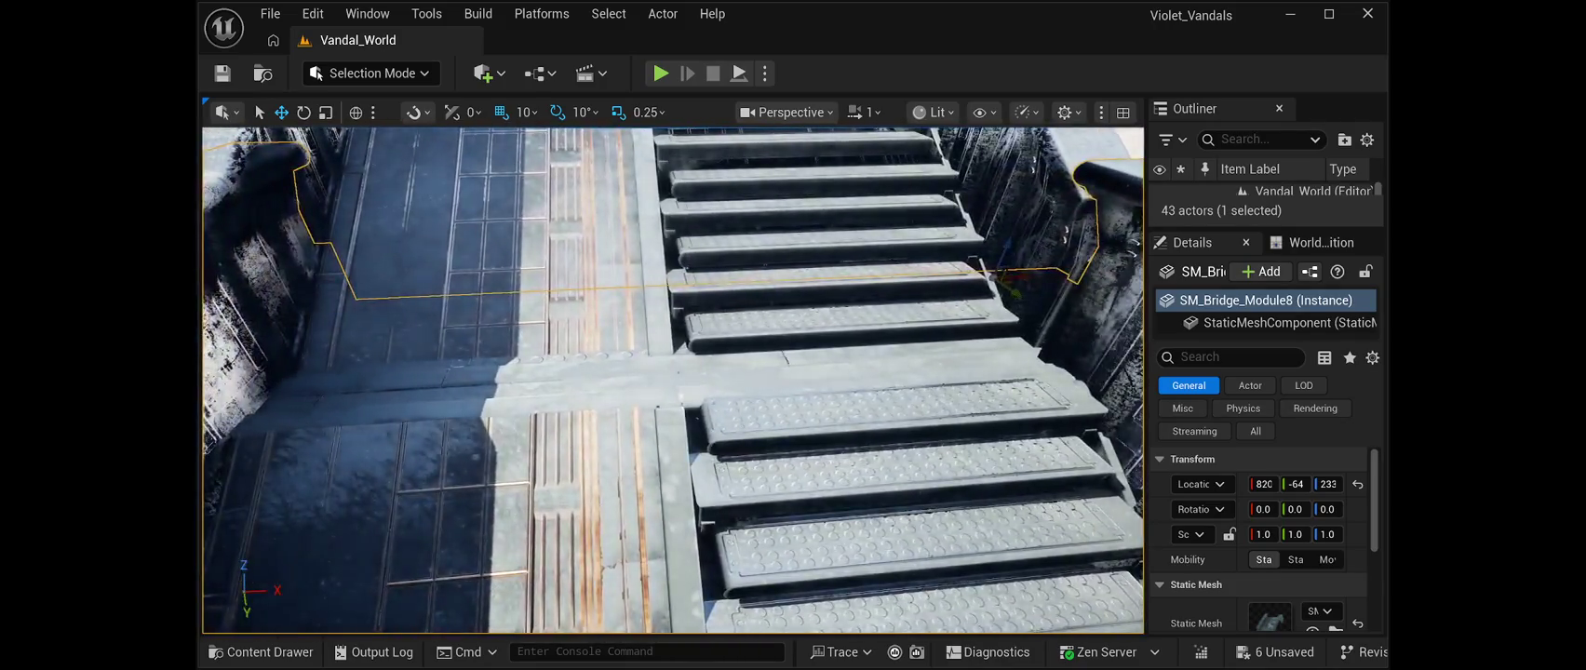
mouse_move(673, 379)
left_mouse_down()
mouse_move(672, 410)
mouse_move(564, 420)
left_mouse_up()
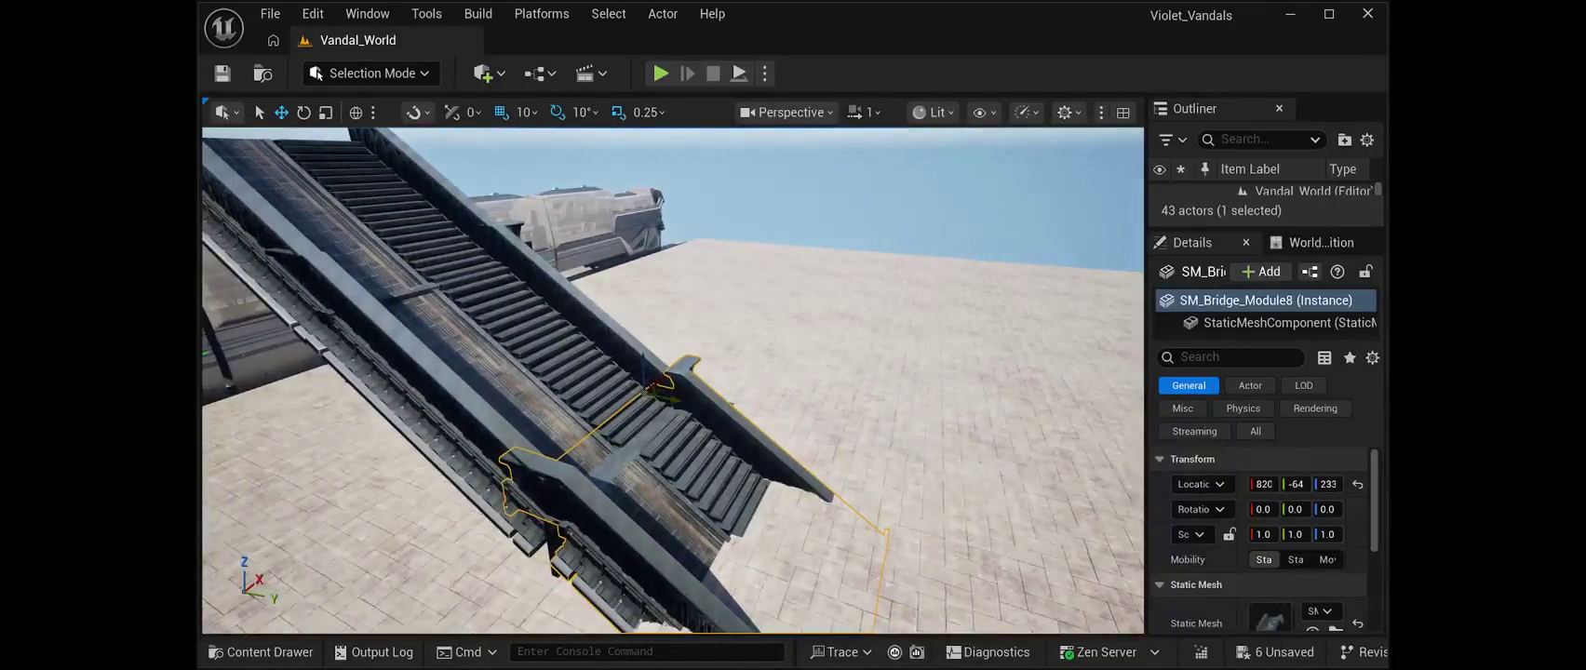
left_click_drag(672, 396, 526, 397)
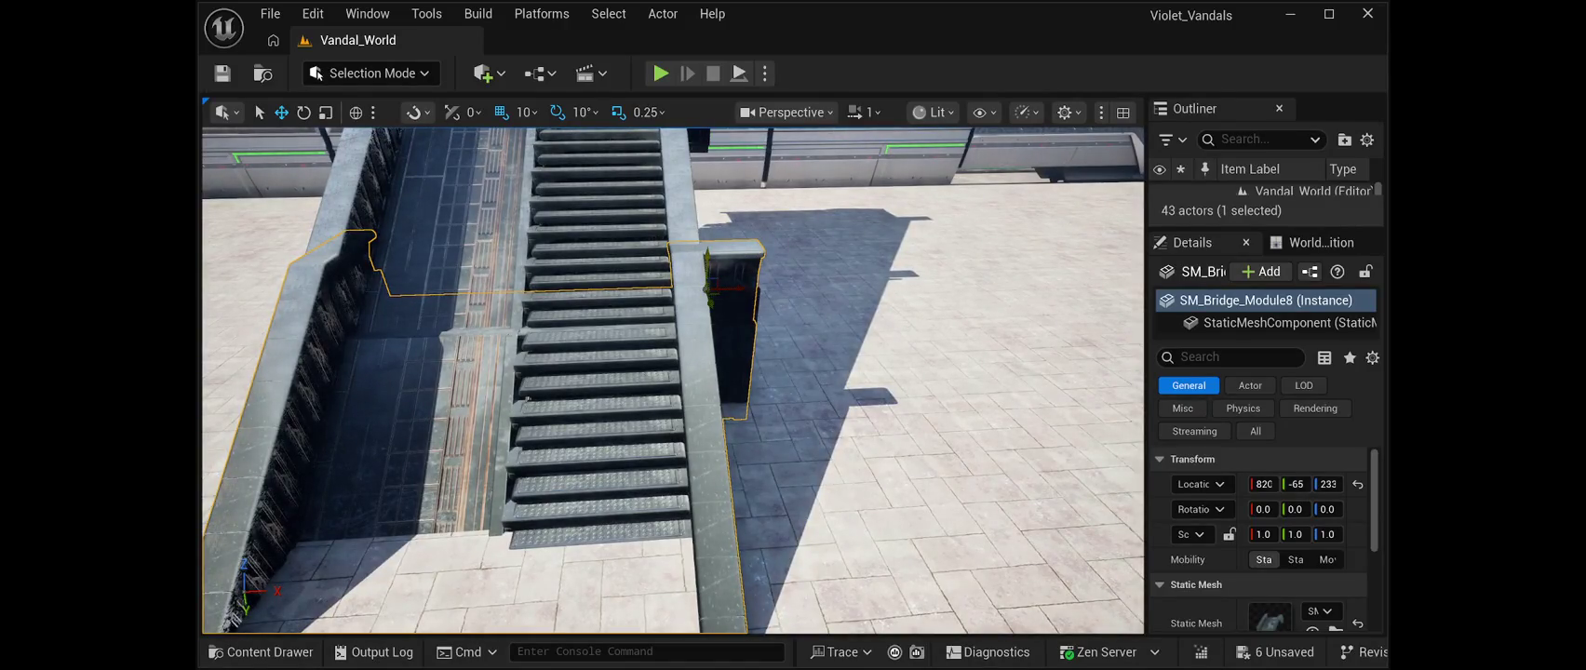
left_click_drag(527, 398, 528, 398)
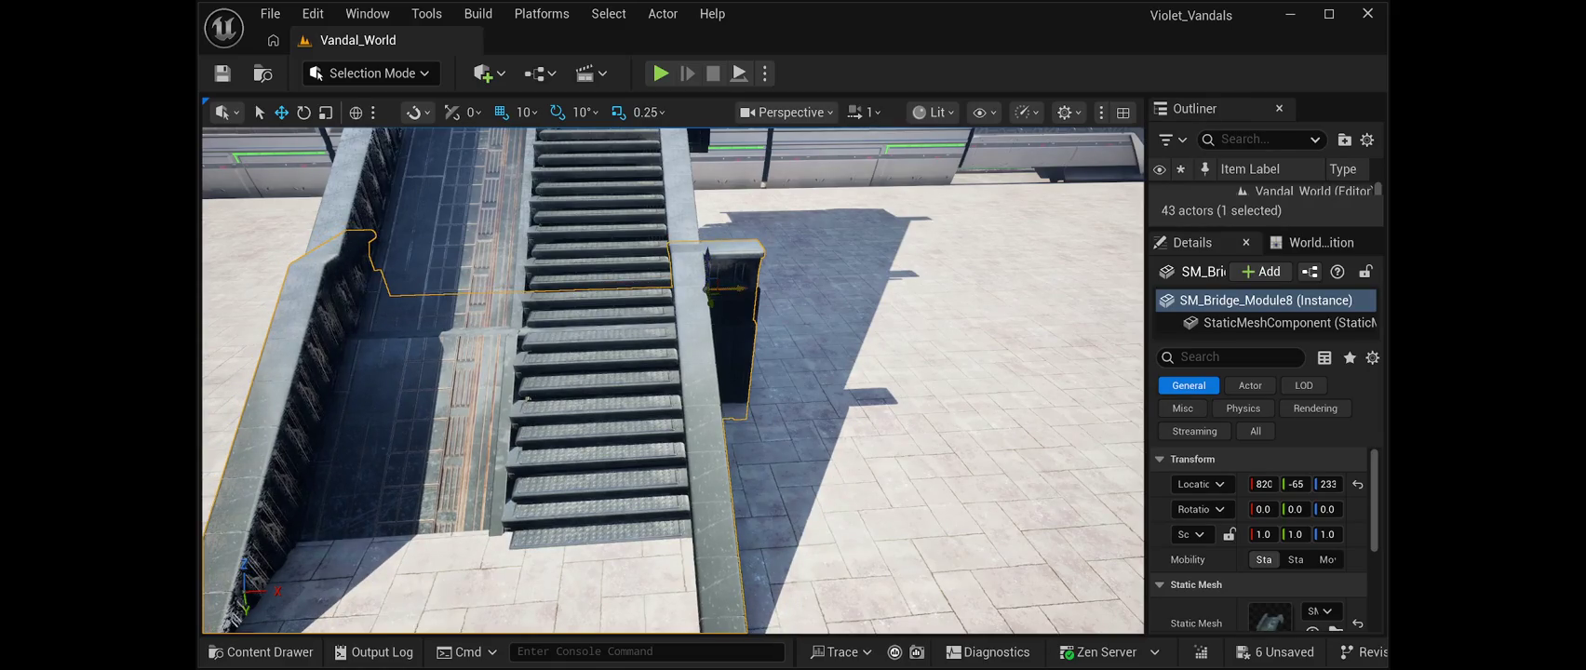
mouse_move(527, 398)
left_mouse_down()
mouse_move(531, 367)
mouse_move(493, 349)
mouse_move(293, 360)
left_mouse_up()
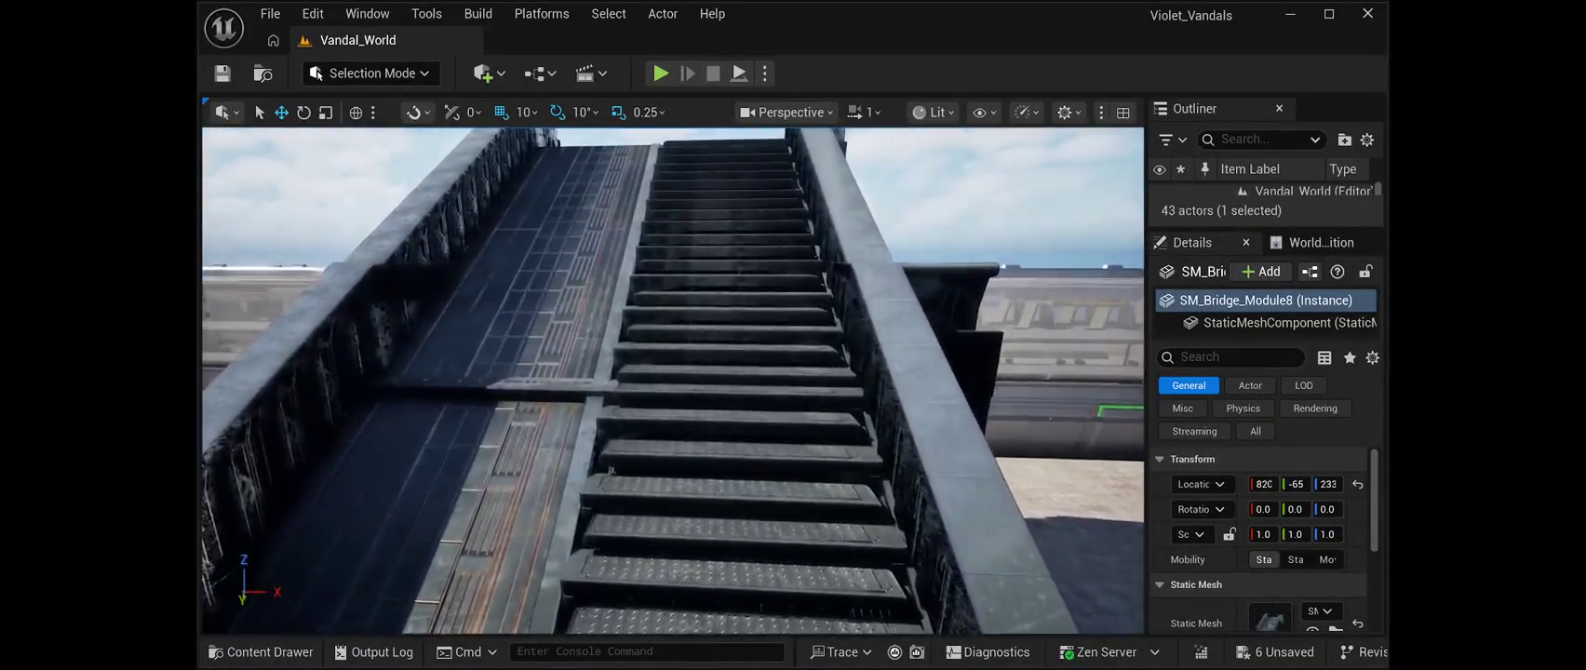
Nudge SM_Bridge_Module7 to X 821, Y -69, Z 533, undoing a stray raise
left_click(726, 512)
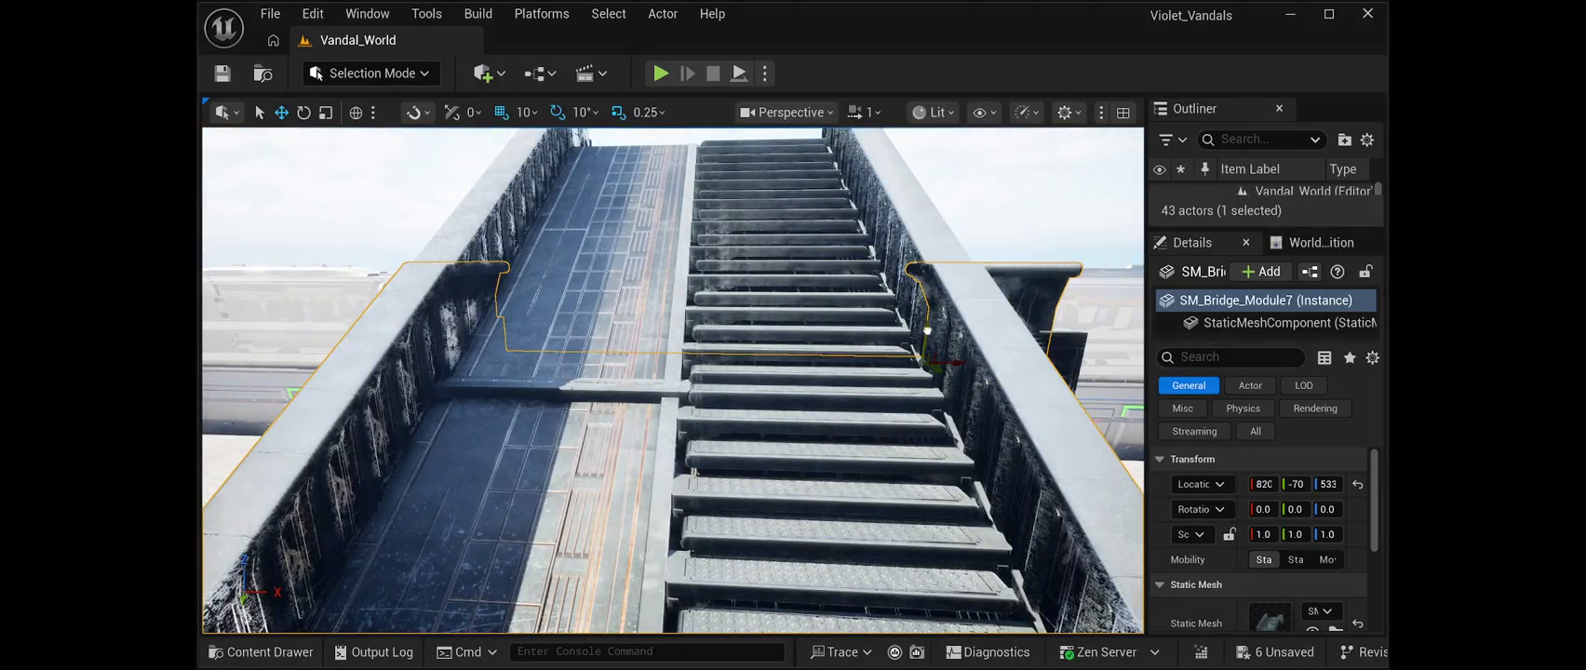
left_click_drag(927, 330, 924, 324)
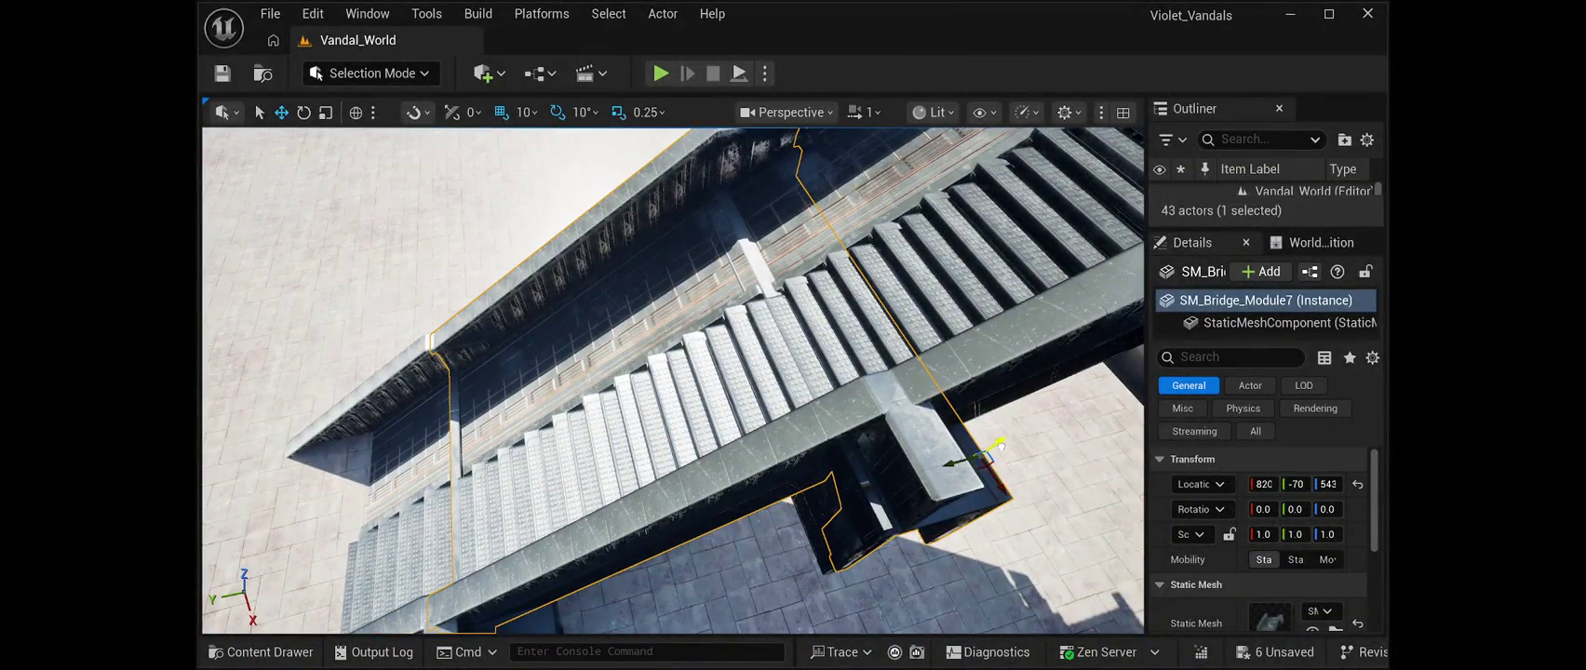
key("ctrl+z")
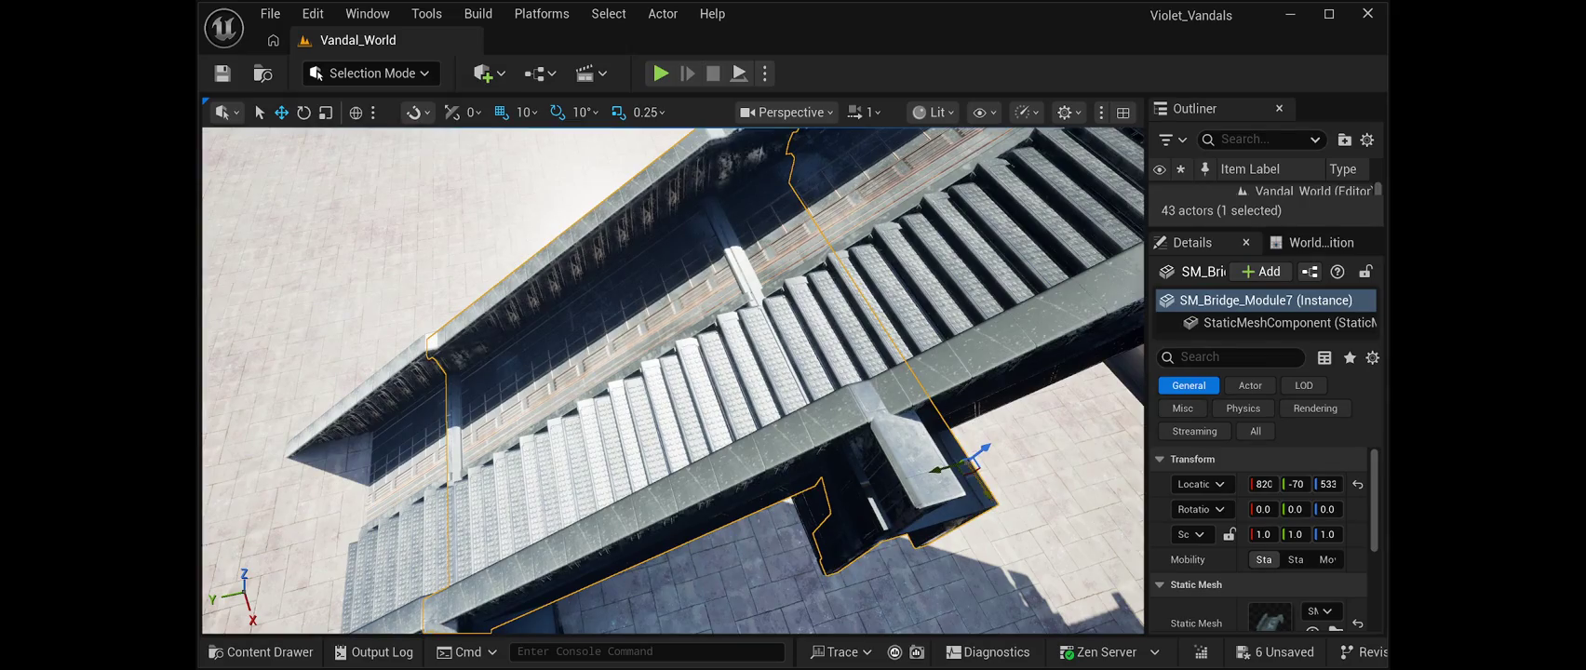
left_click_drag(985, 487, 990, 493)
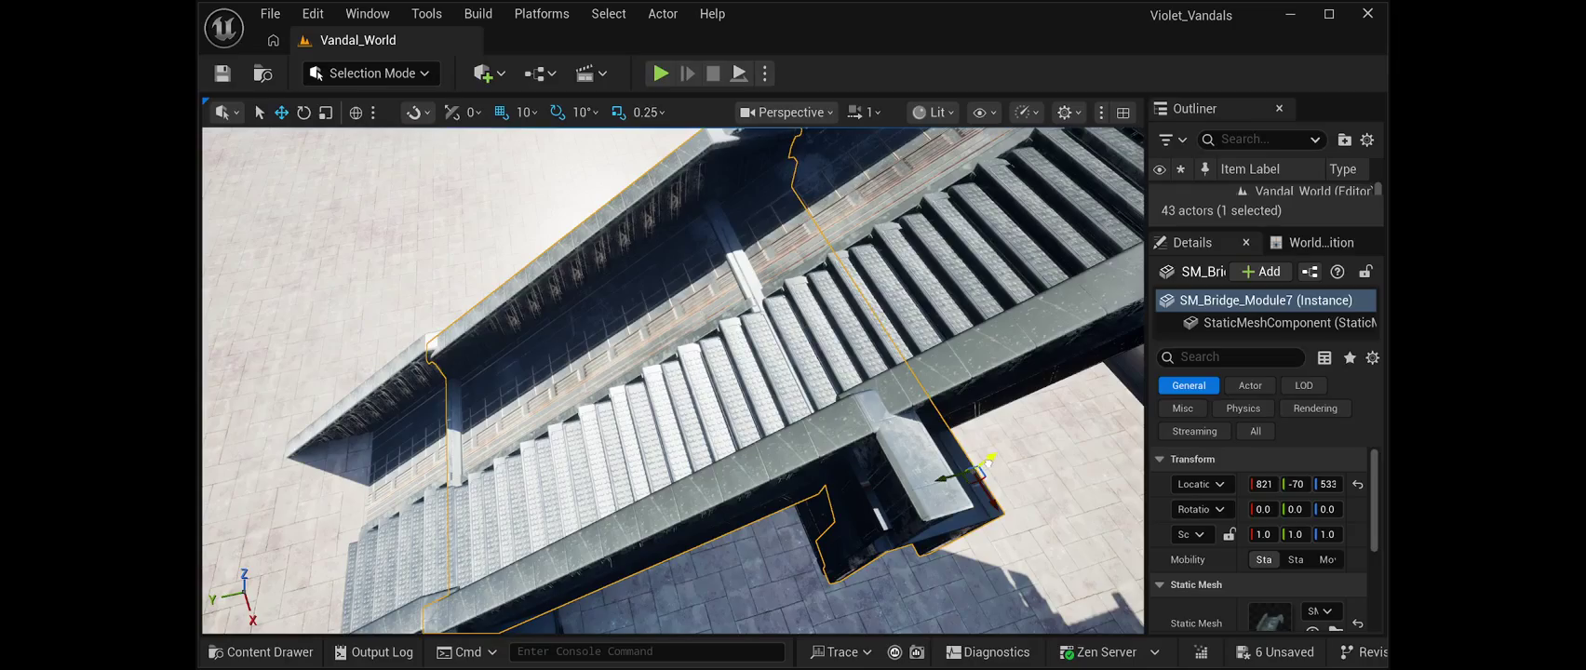
mouse_move(983, 462)
left_mouse_down()
mouse_move(966, 469)
mouse_move(983, 462)
left_mouse_up()
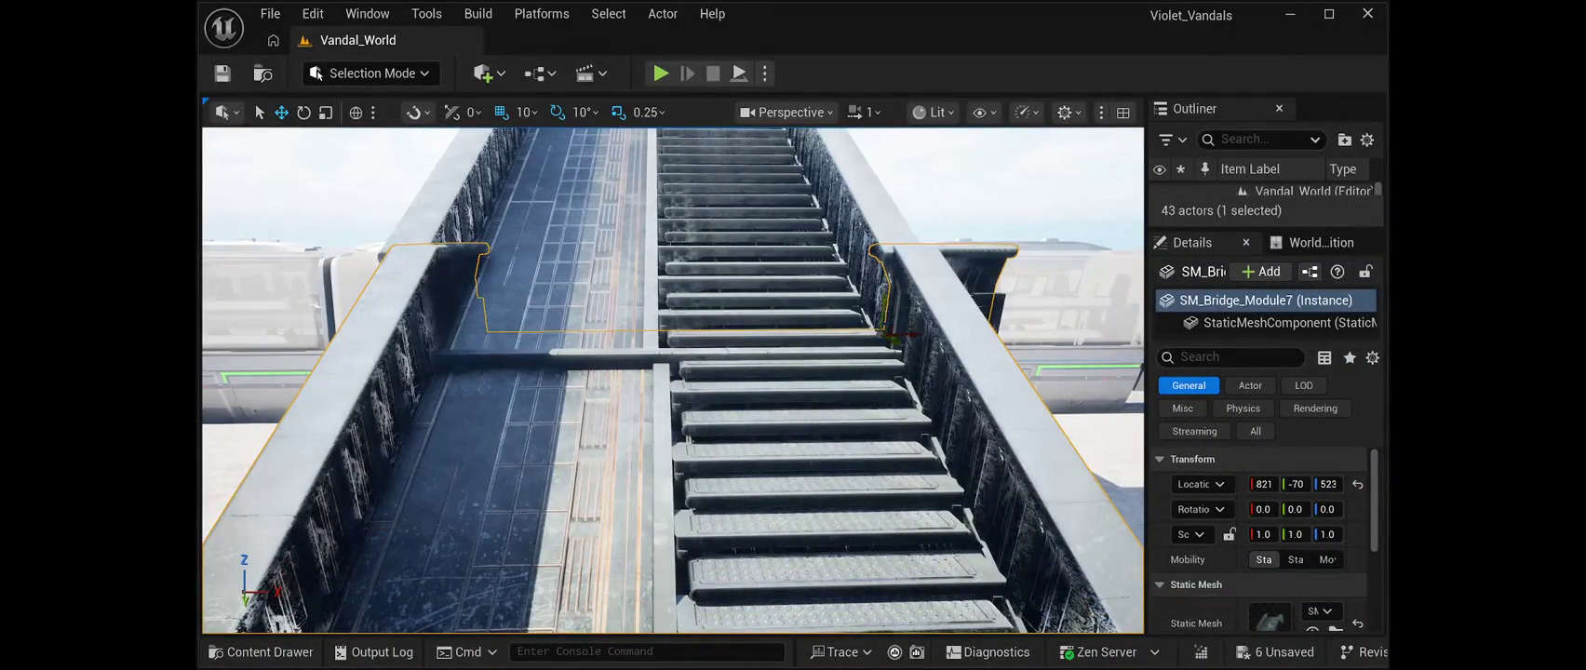
mouse_move(889, 334)
left_mouse_down()
mouse_move(878, 379)
mouse_move(814, 326)
mouse_move(828, 413)
left_mouse_up()
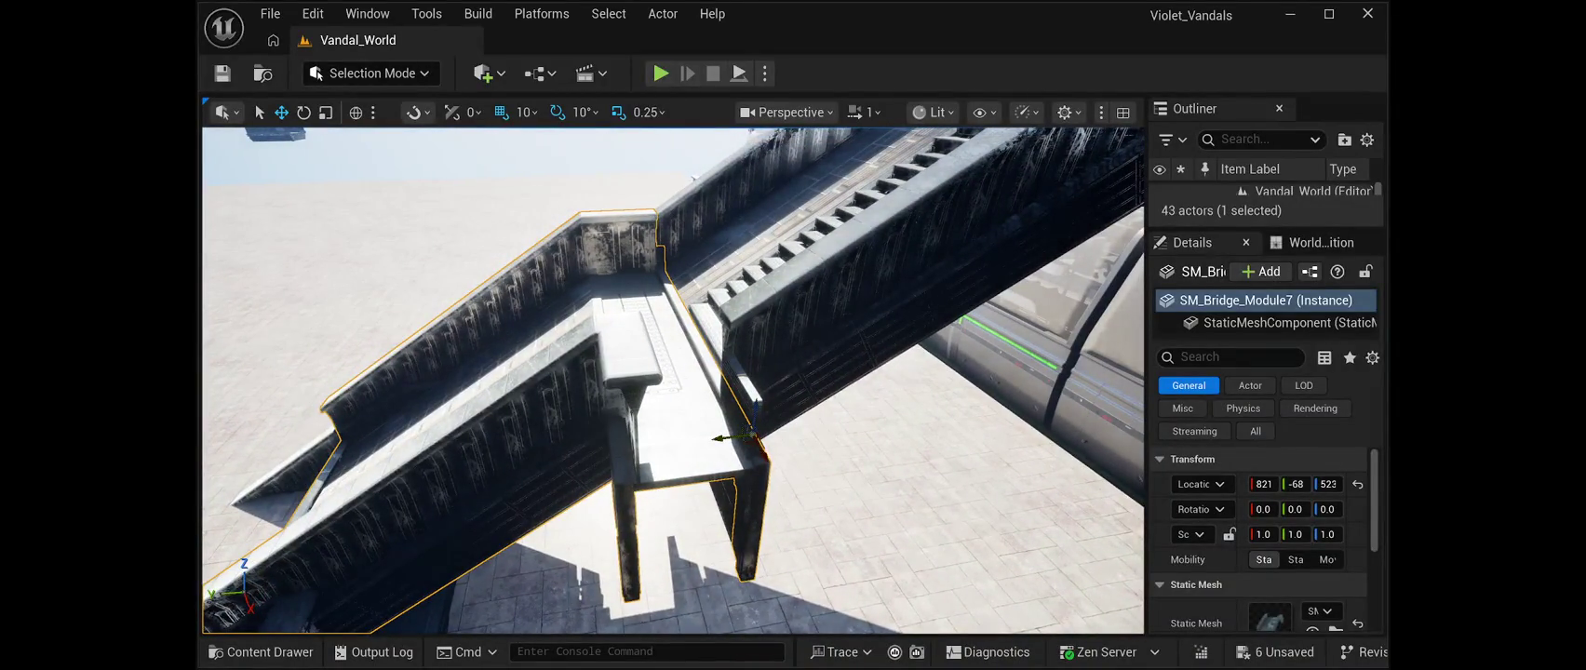
mouse_move(828, 413)
left_mouse_down()
mouse_move(792, 349)
mouse_move(712, 428)
left_mouse_up()
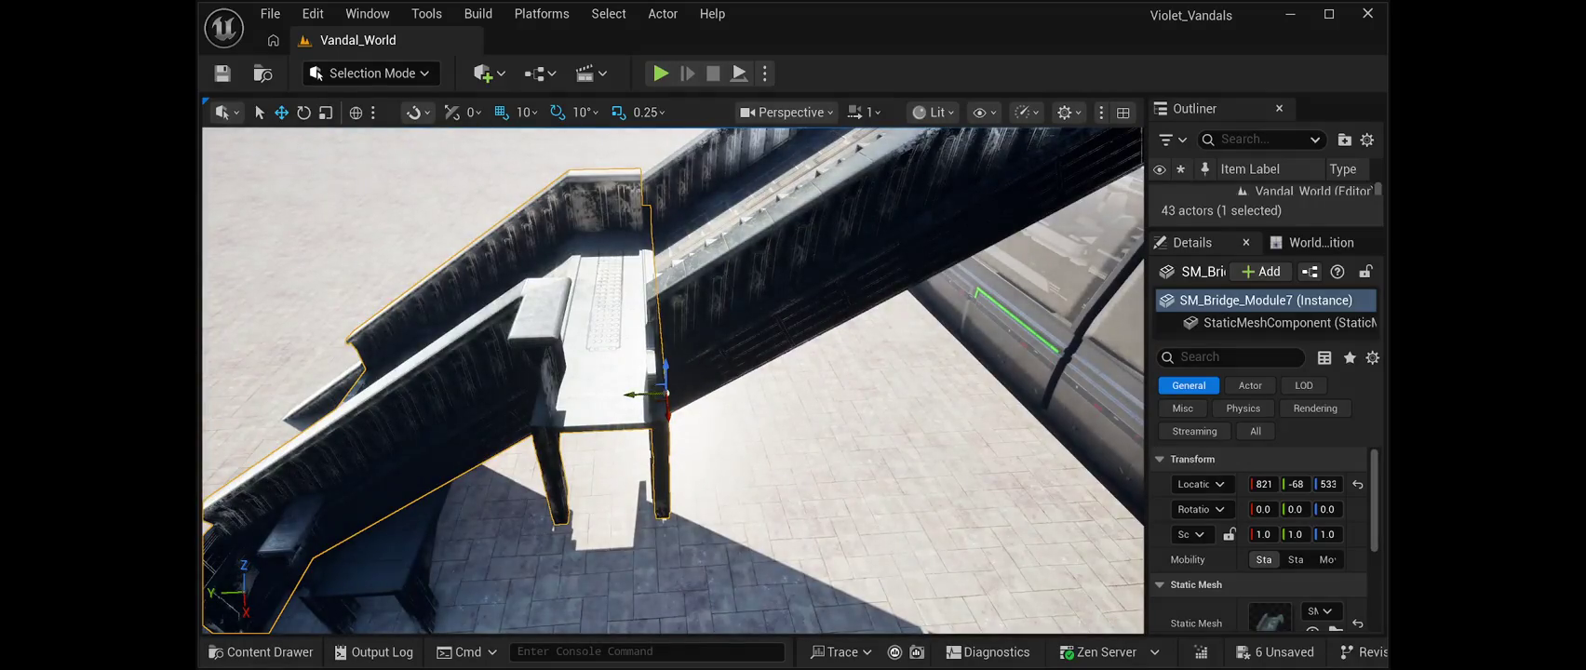
left_click_drag(712, 428, 694, 447)
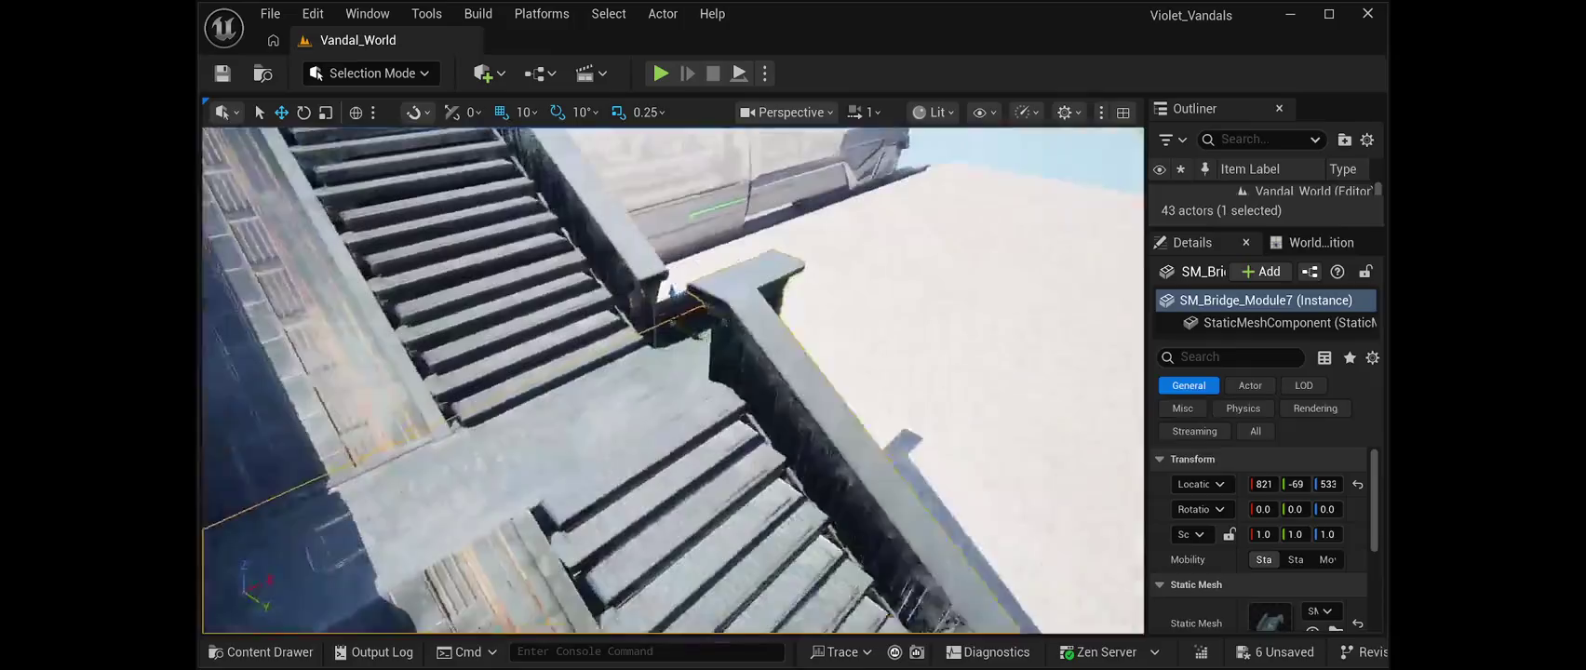
left_click_drag(693, 447, 642, 498)
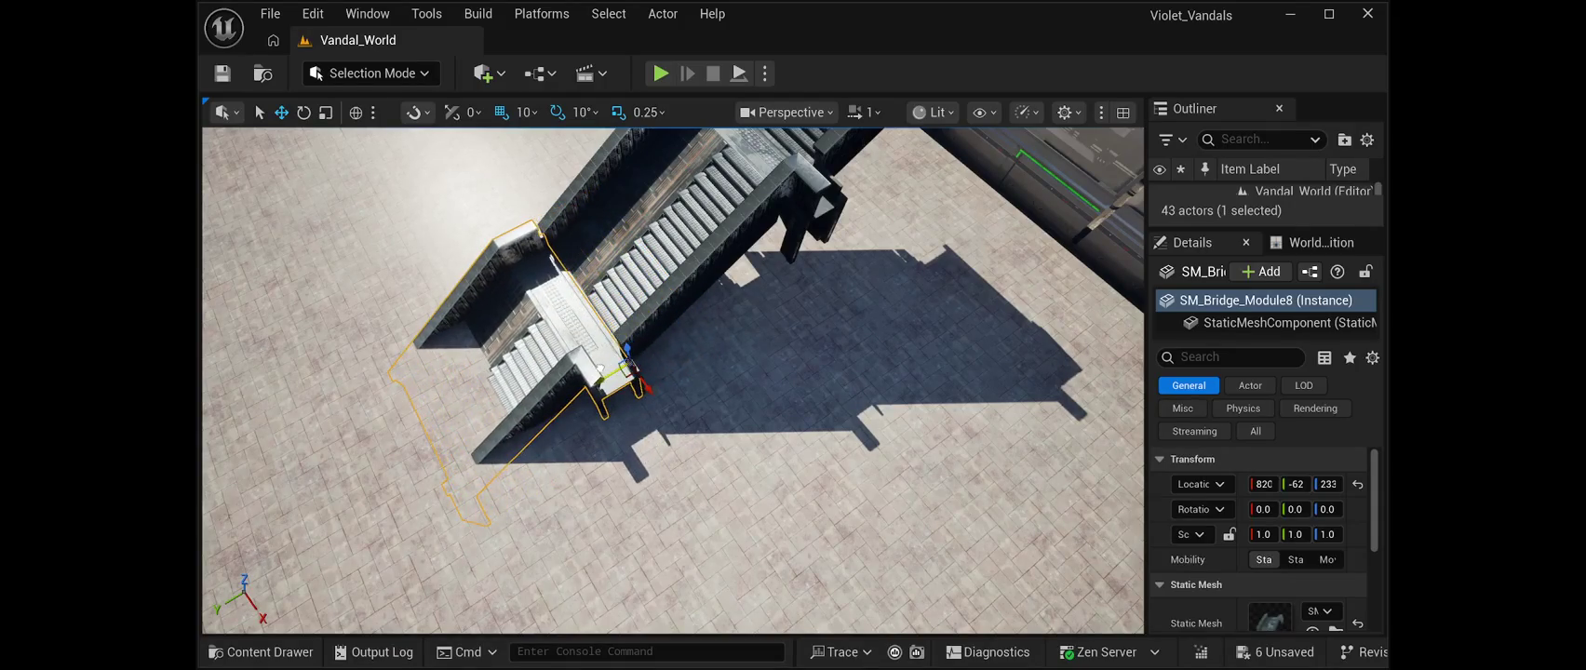
left_click_drag(643, 498, 628, 512)
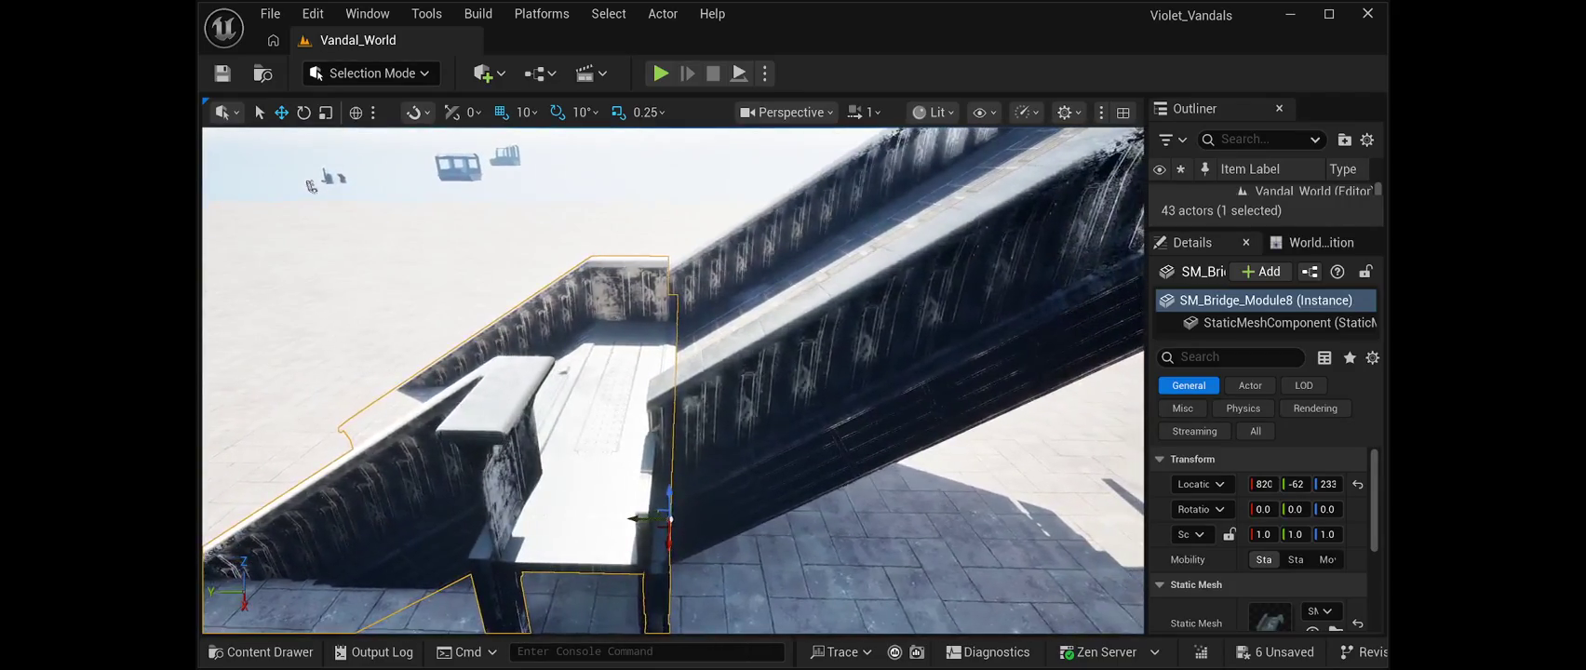
mouse_move(310, 187)
left_mouse_down()
mouse_move(484, 186)
mouse_move(396, 200)
mouse_move(401, 149)
mouse_move(401, 214)
mouse_move(400, 144)
mouse_move(401, 204)
left_mouse_up()
key("Escape")
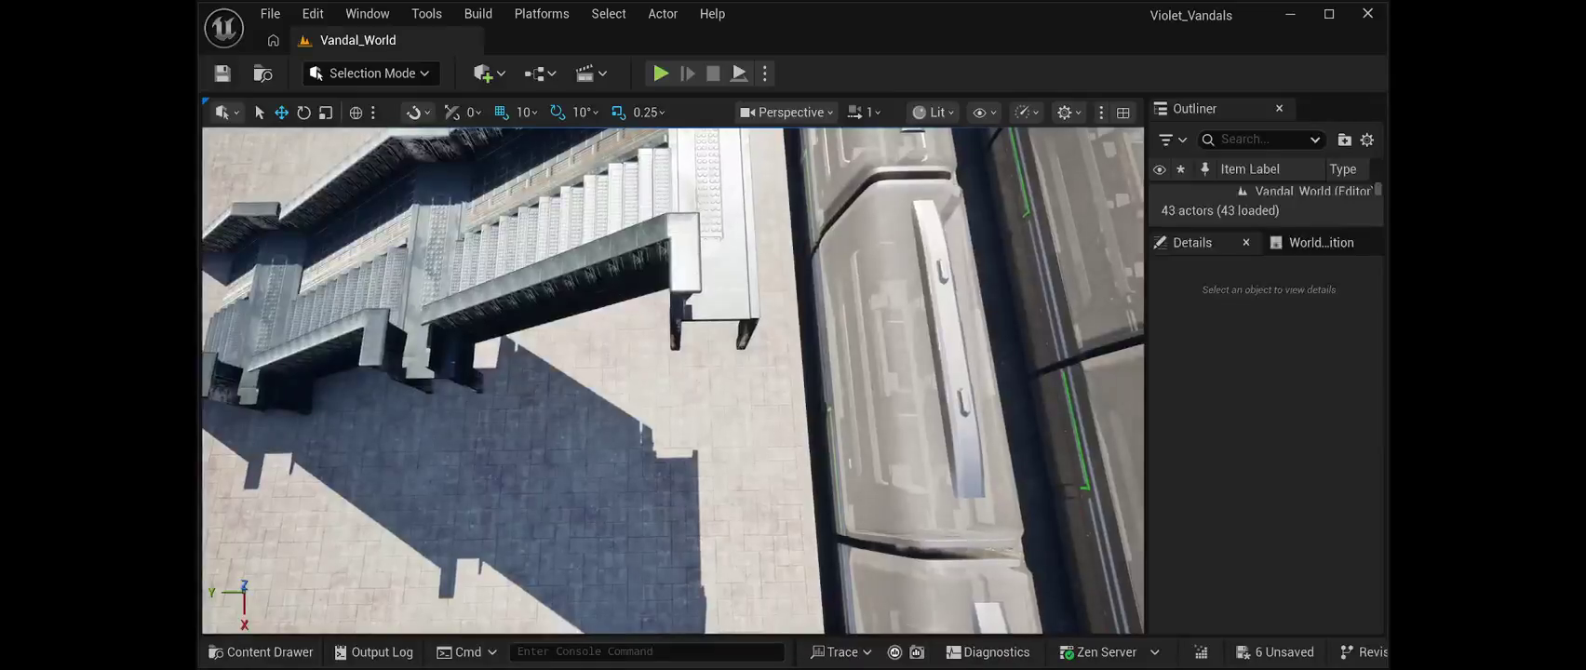
Nudge SM_Bridge_Module06 slightly along Y and X beside the train cars
left_click(447, 308)
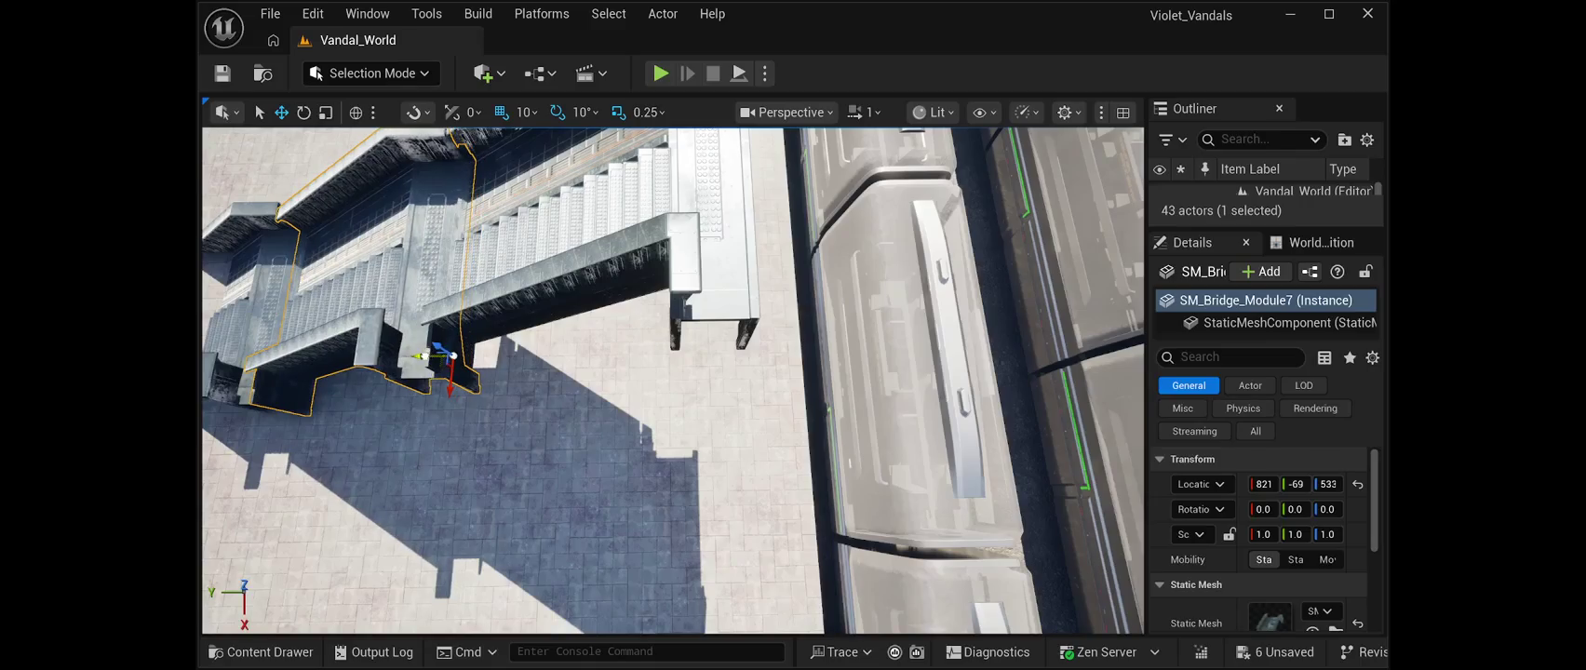
left_click(693, 270)
mouse_move(714, 307)
left_mouse_down()
mouse_move(735, 308)
mouse_move(689, 344)
mouse_move(735, 312)
mouse_move(736, 386)
mouse_move(708, 401)
left_mouse_up()
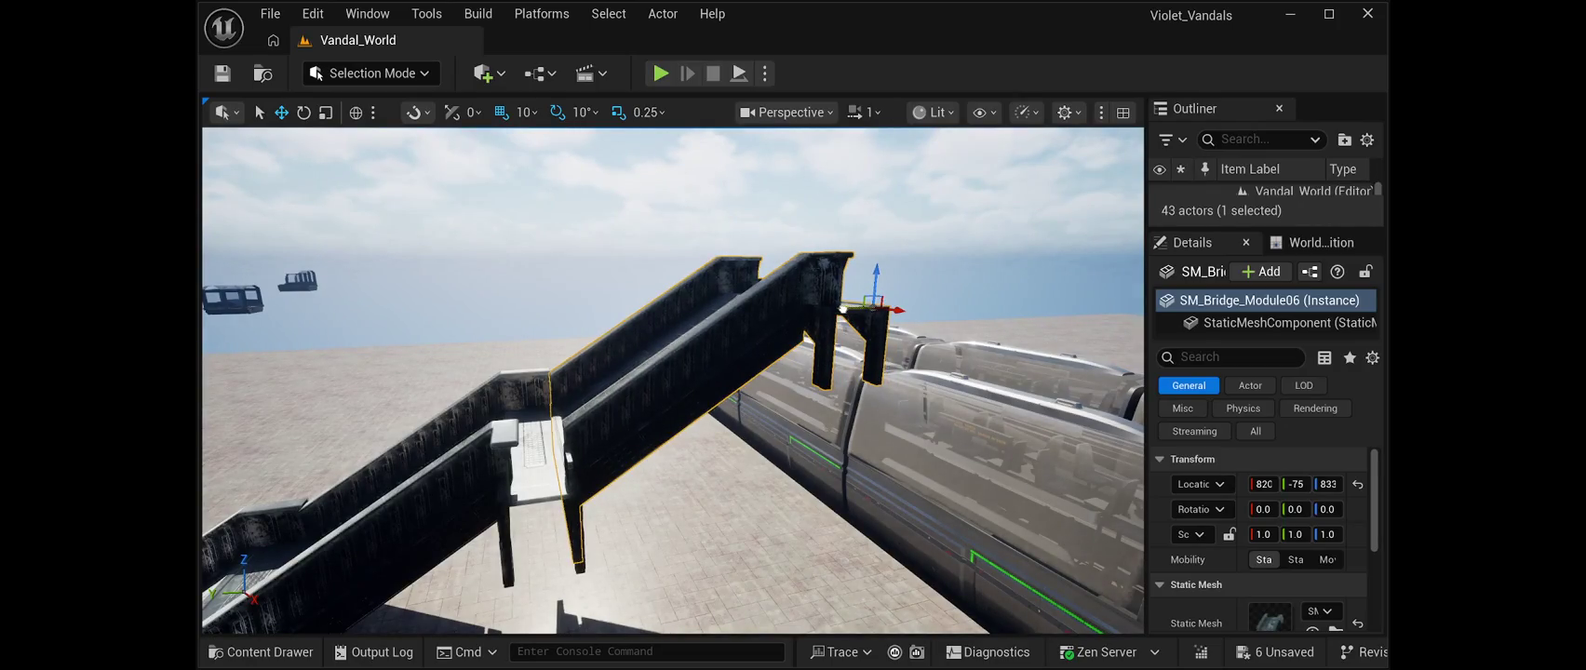
key("Escape")
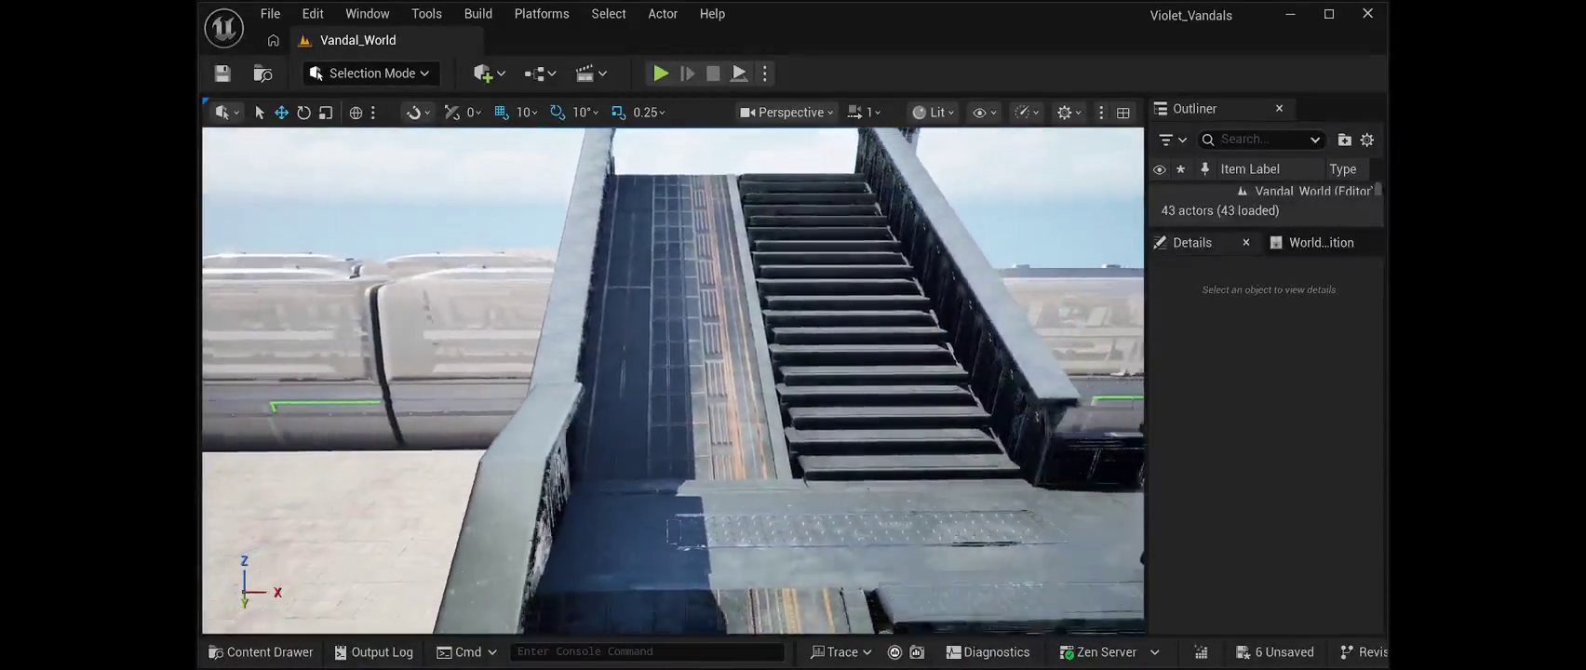
key("ctrl+z")
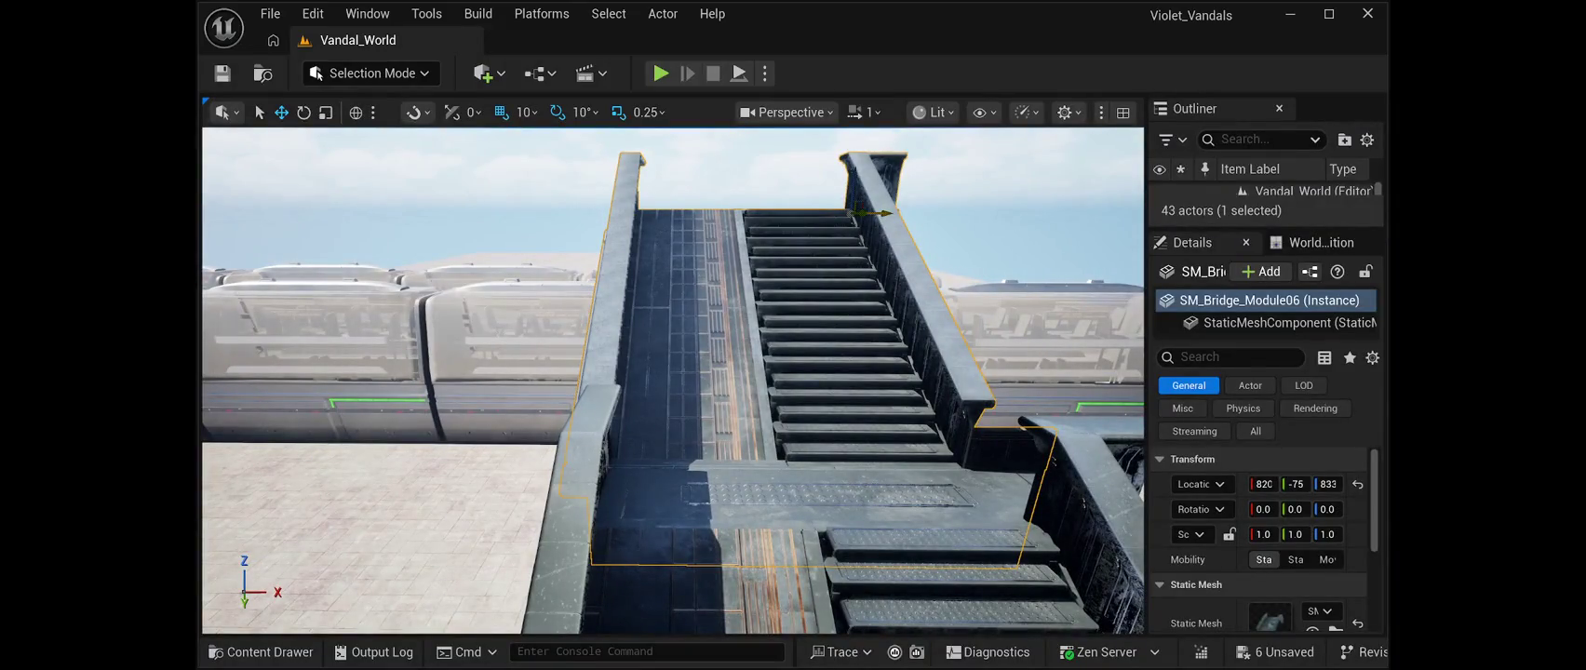
left_click_drag(885, 215, 888, 216)
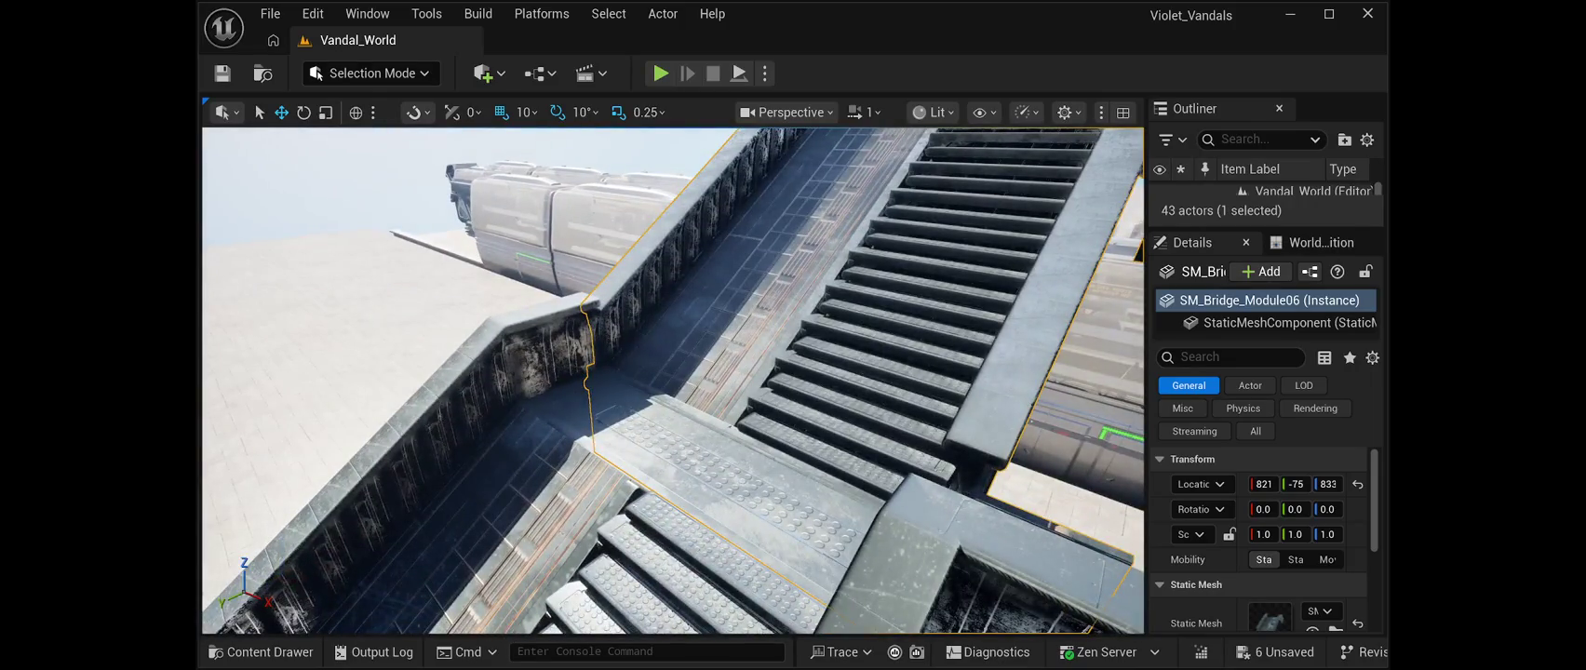
key("Escape")
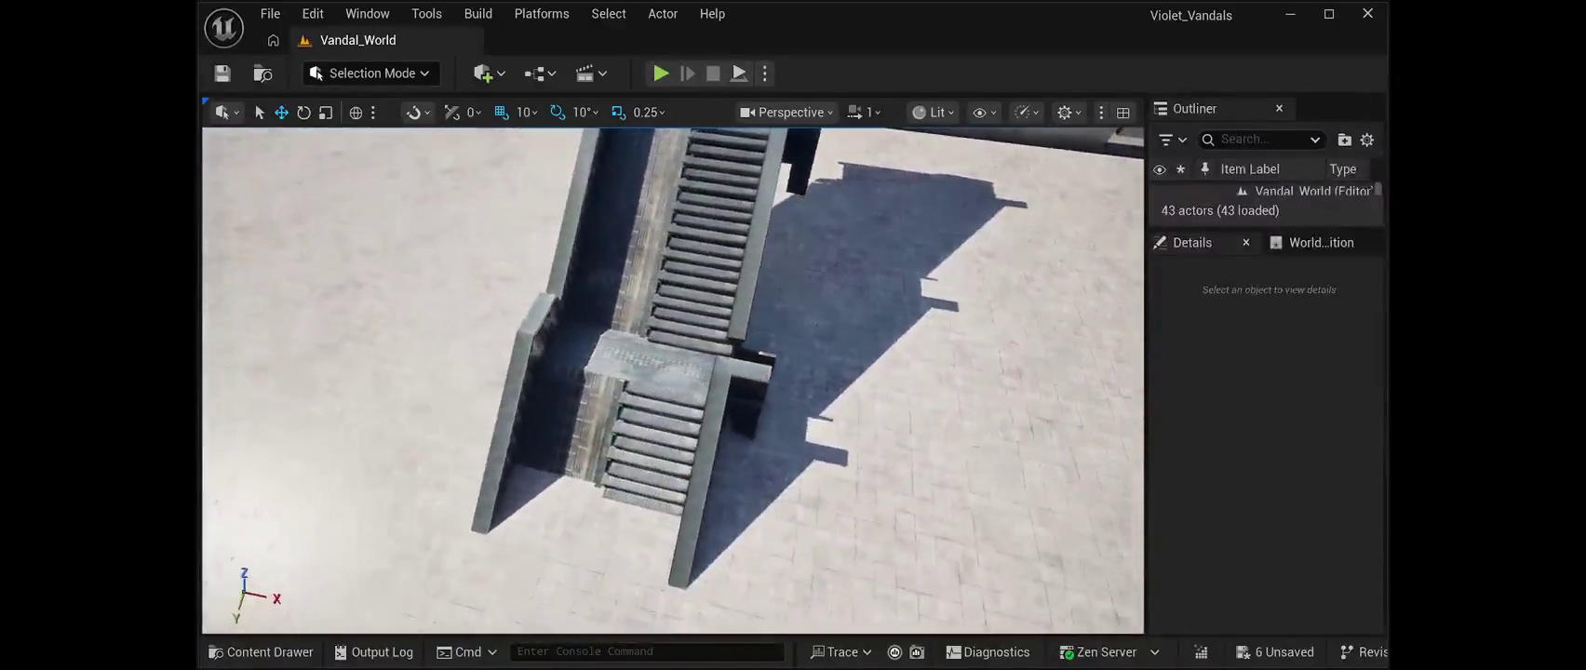
Delete the SM_Bridge_Module8 and SM_Bridge_Module7 stair sections from the level
left_click(763, 354)
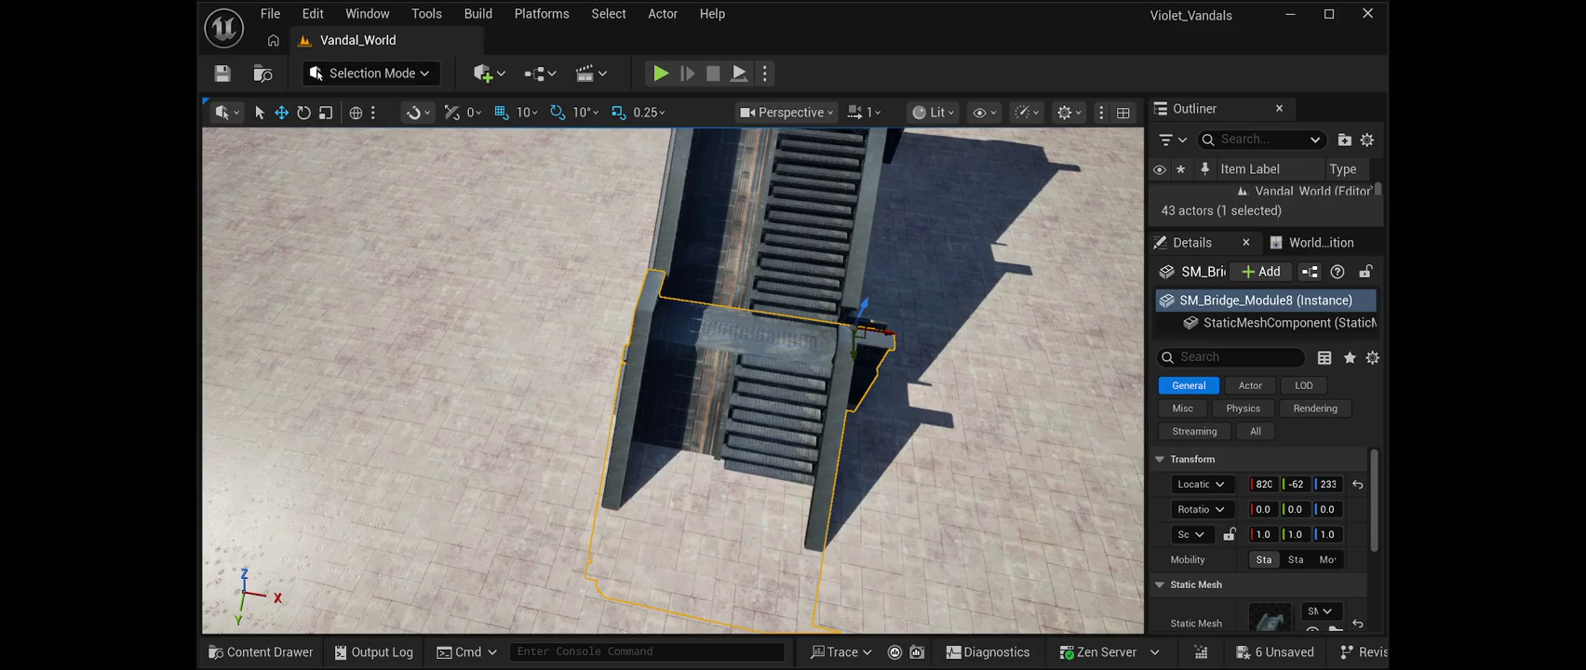
key("Delete")
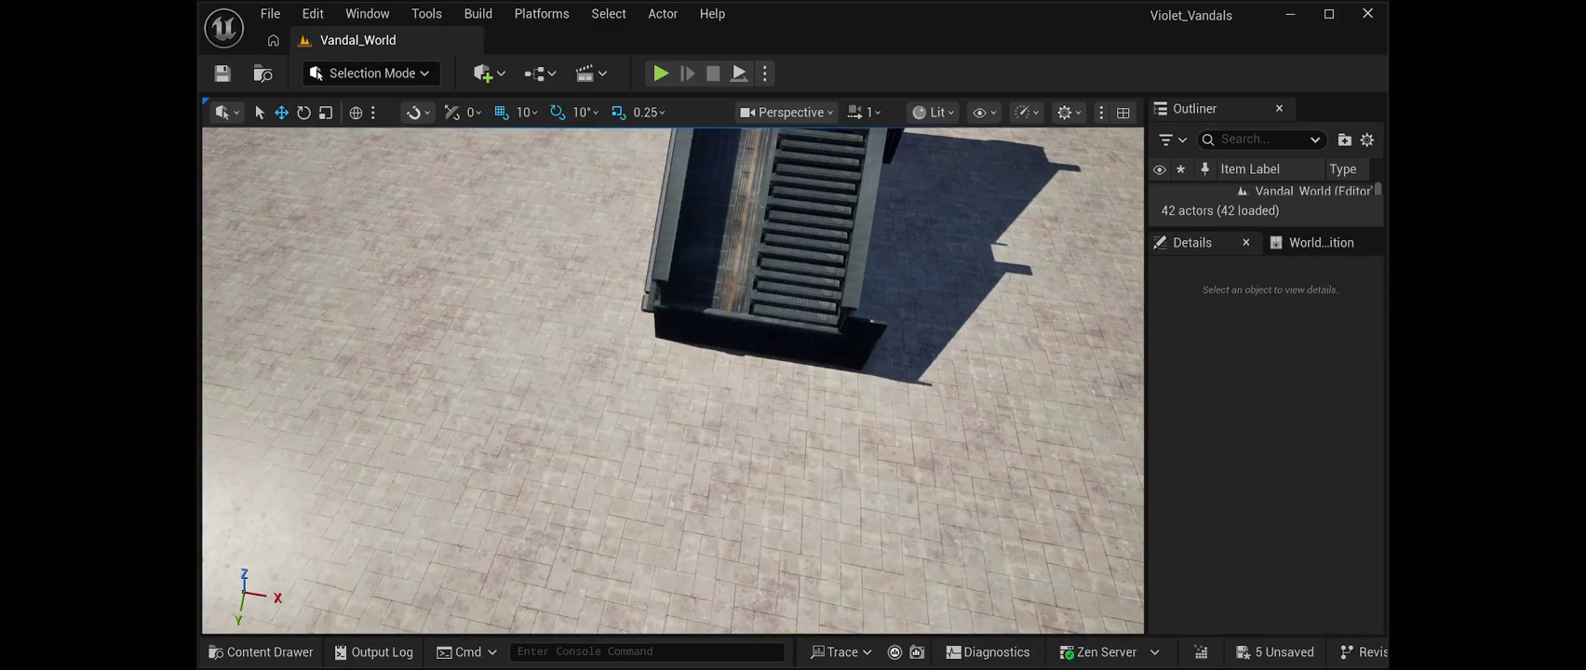
scroll(672, 380, "down", 5)
left_click(707, 373)
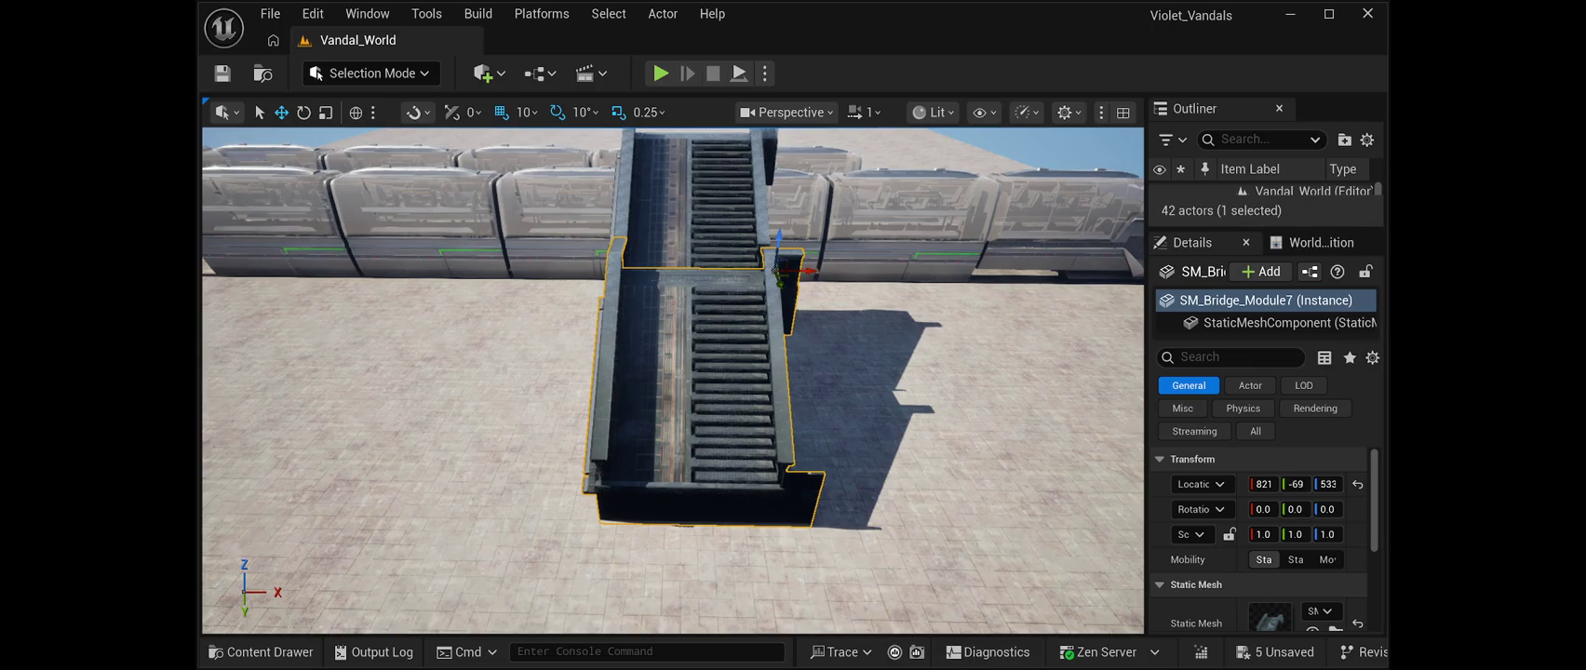
key("ctrl+z")
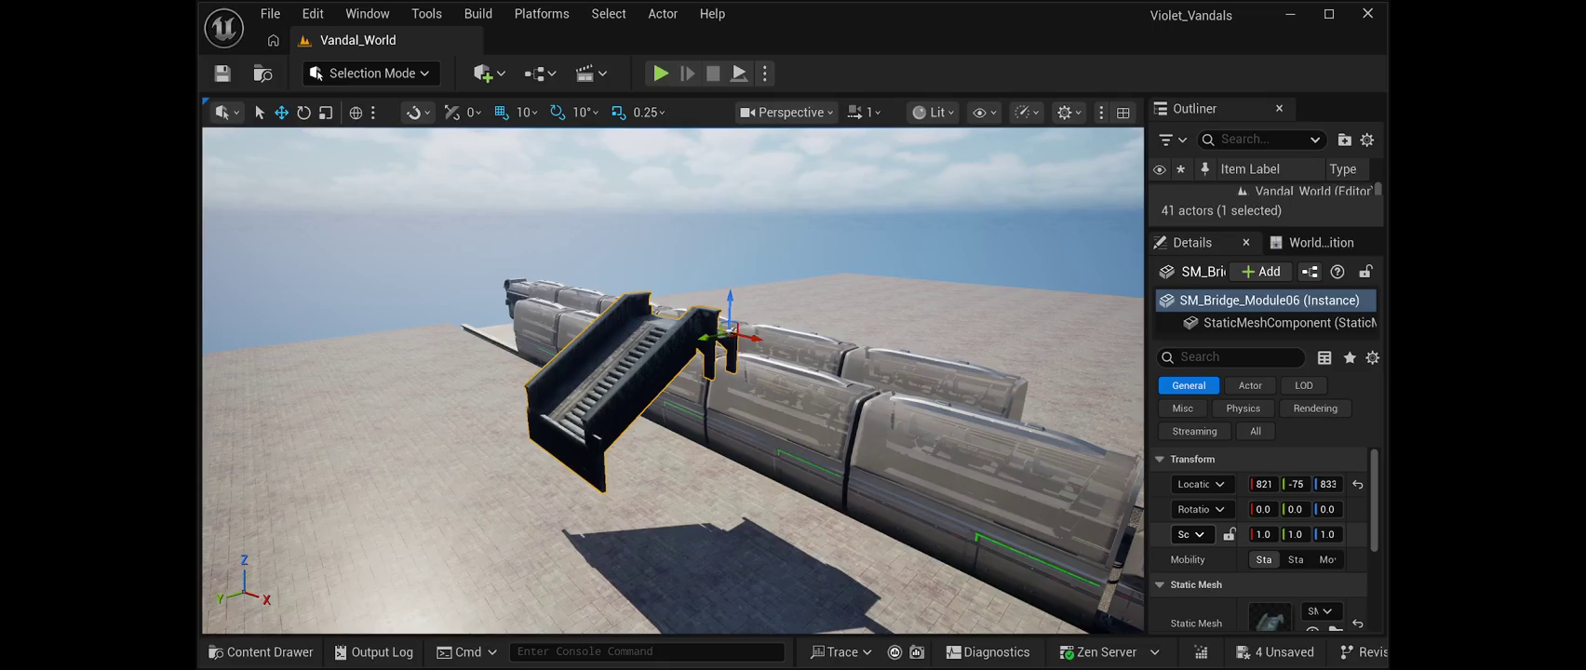
left_click_drag(1264, 534, 1248, 534)
type("1.0")
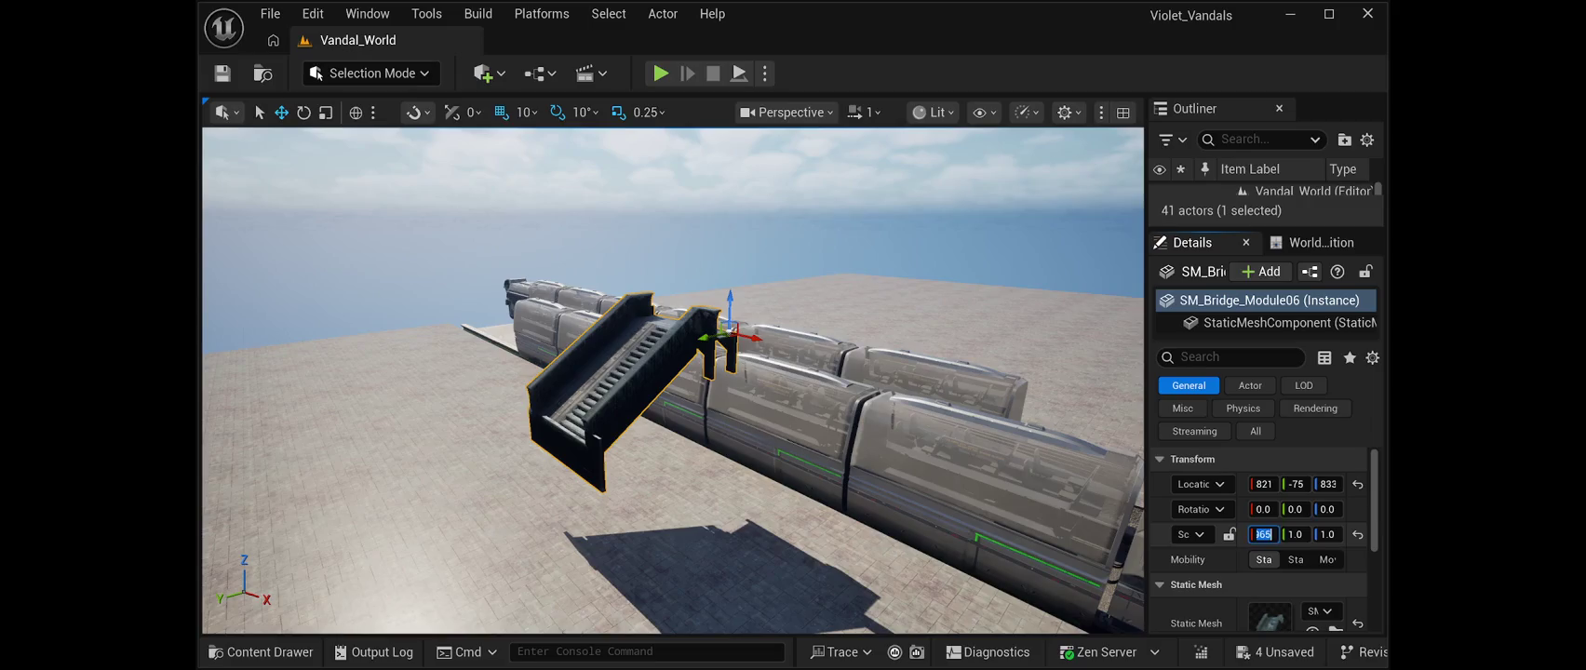
left_click(1264, 560)
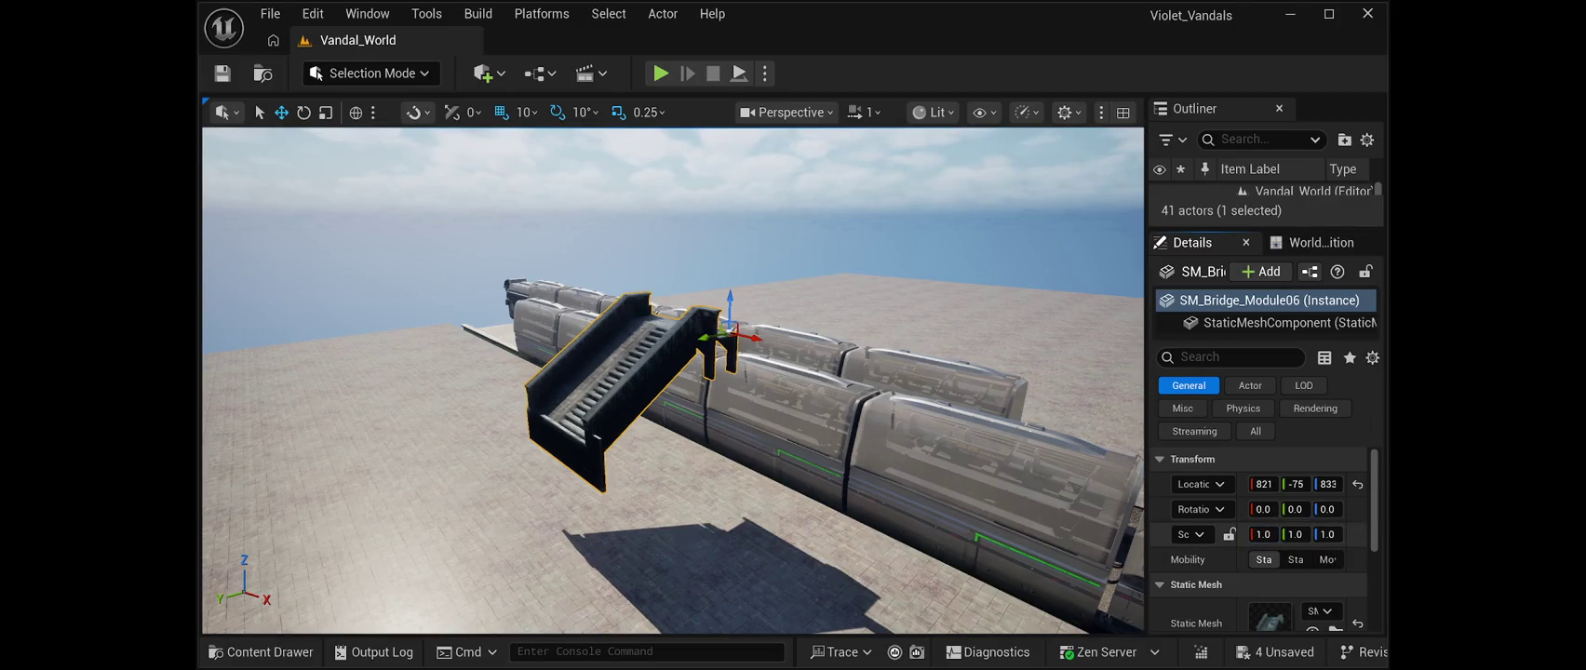
left_click_drag(1295, 535, 1340, 535)
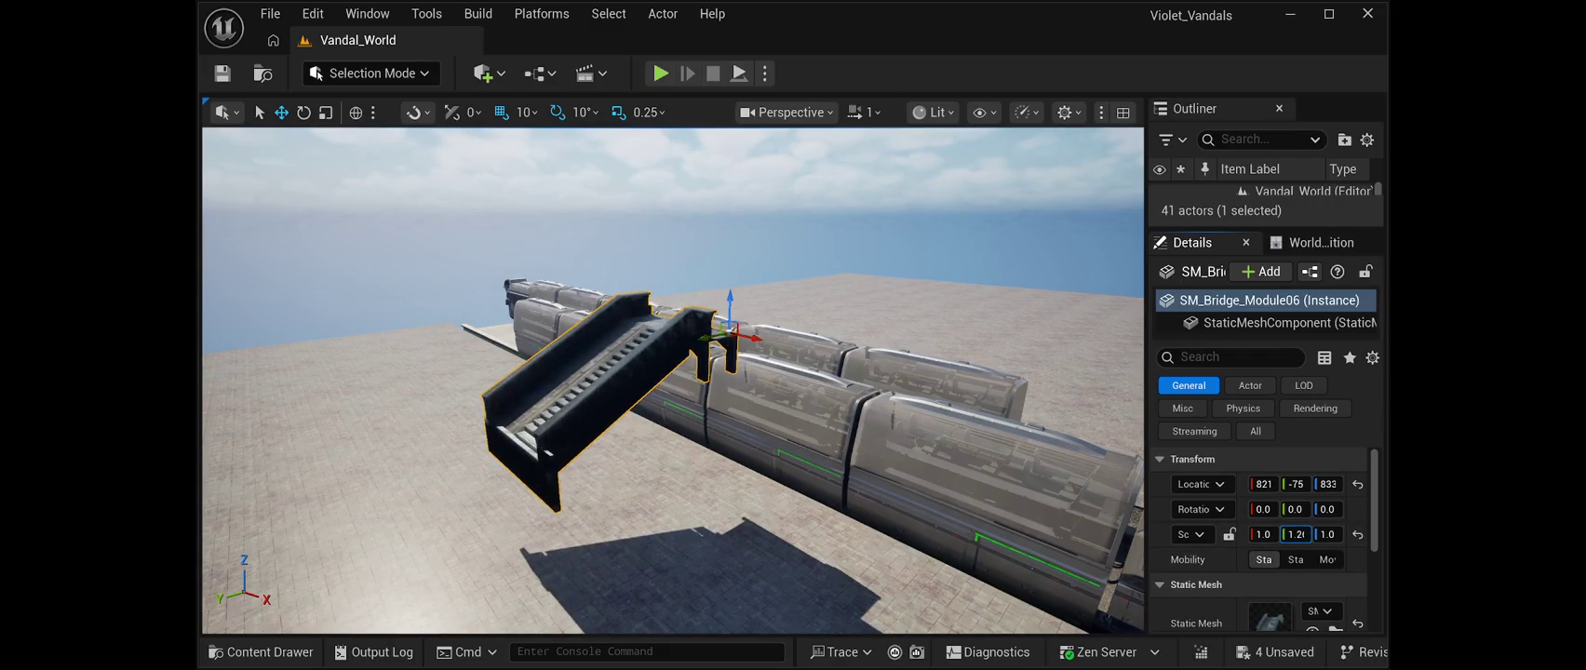
mouse_move(670, 391)
left_mouse_down()
mouse_move(708, 353)
mouse_move(680, 317)
mouse_move(595, 326)
left_mouse_up()
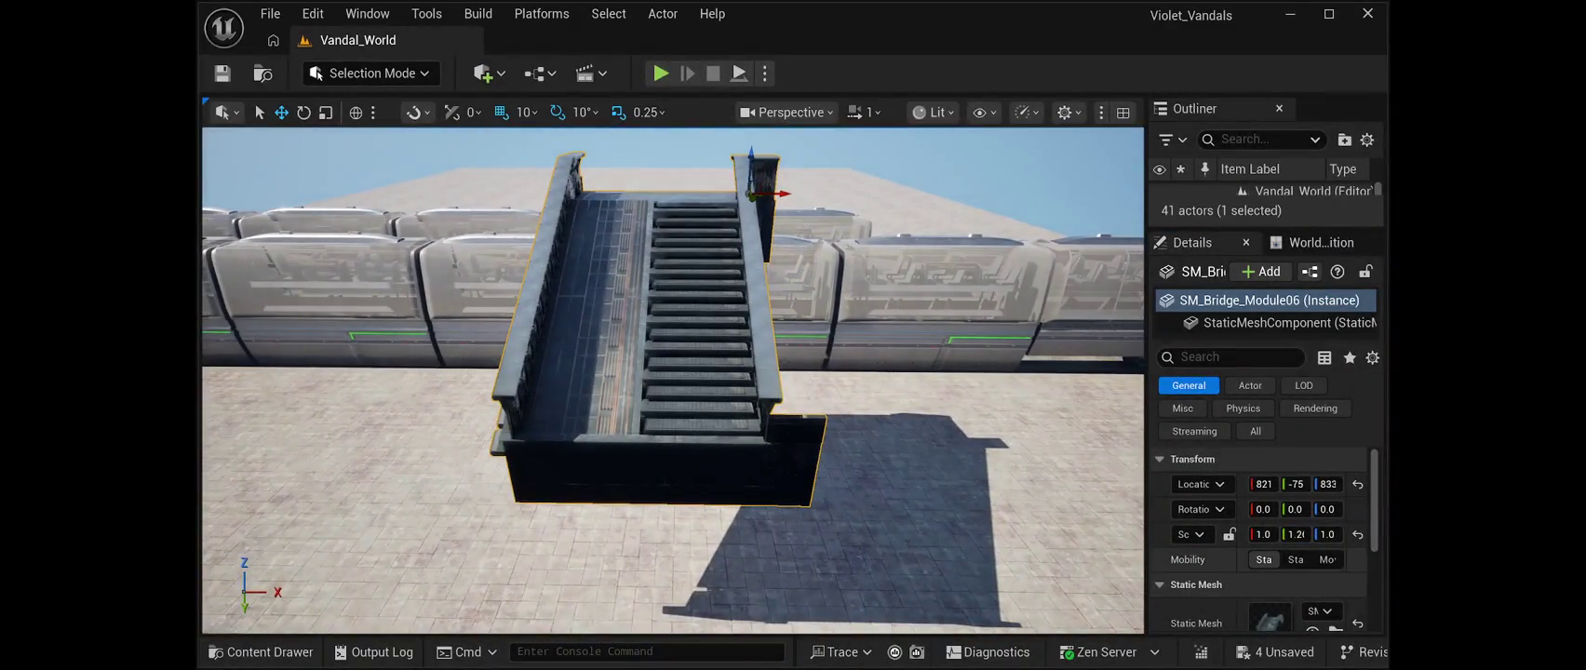
left_click(1295, 534)
type("1")
key("Return")
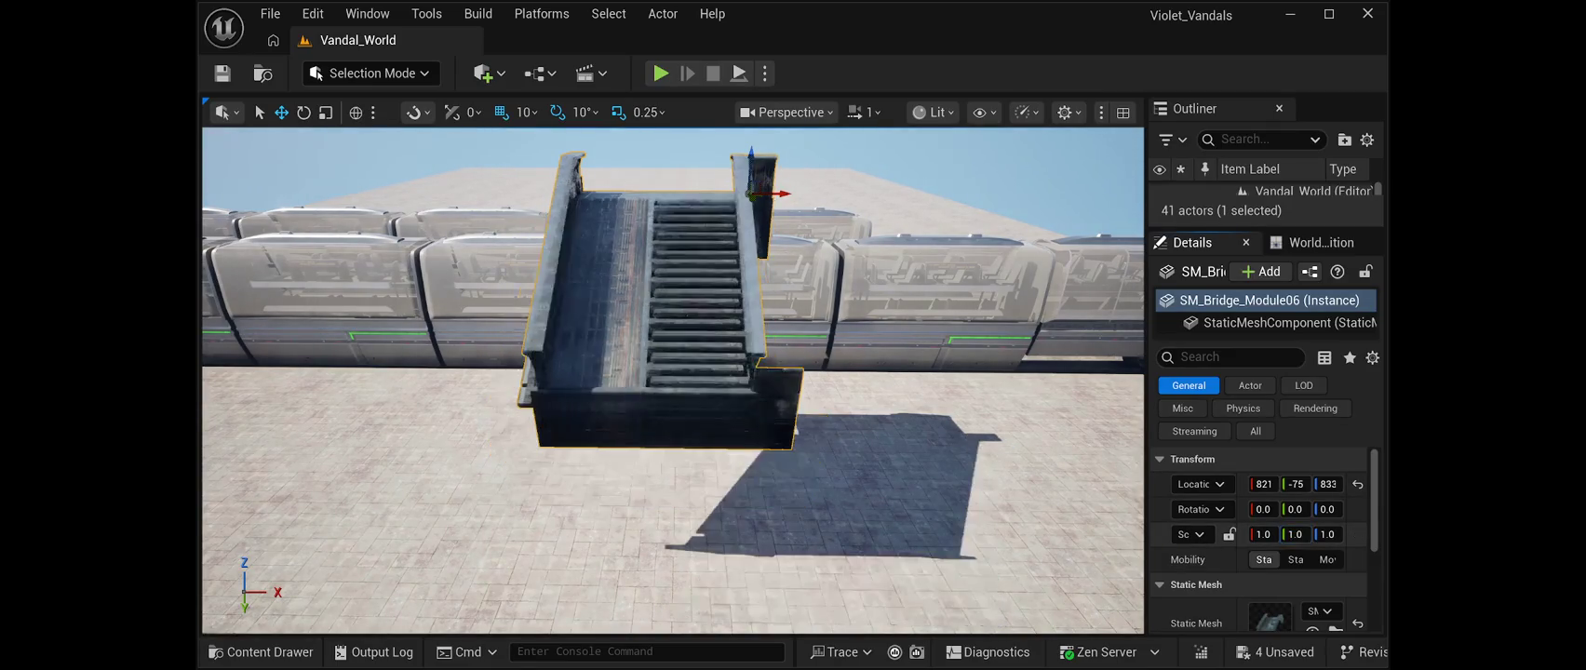
mouse_move(1328, 534)
left_mouse_down()
mouse_move(1396, 535)
mouse_move(1354, 534)
left_mouse_up()
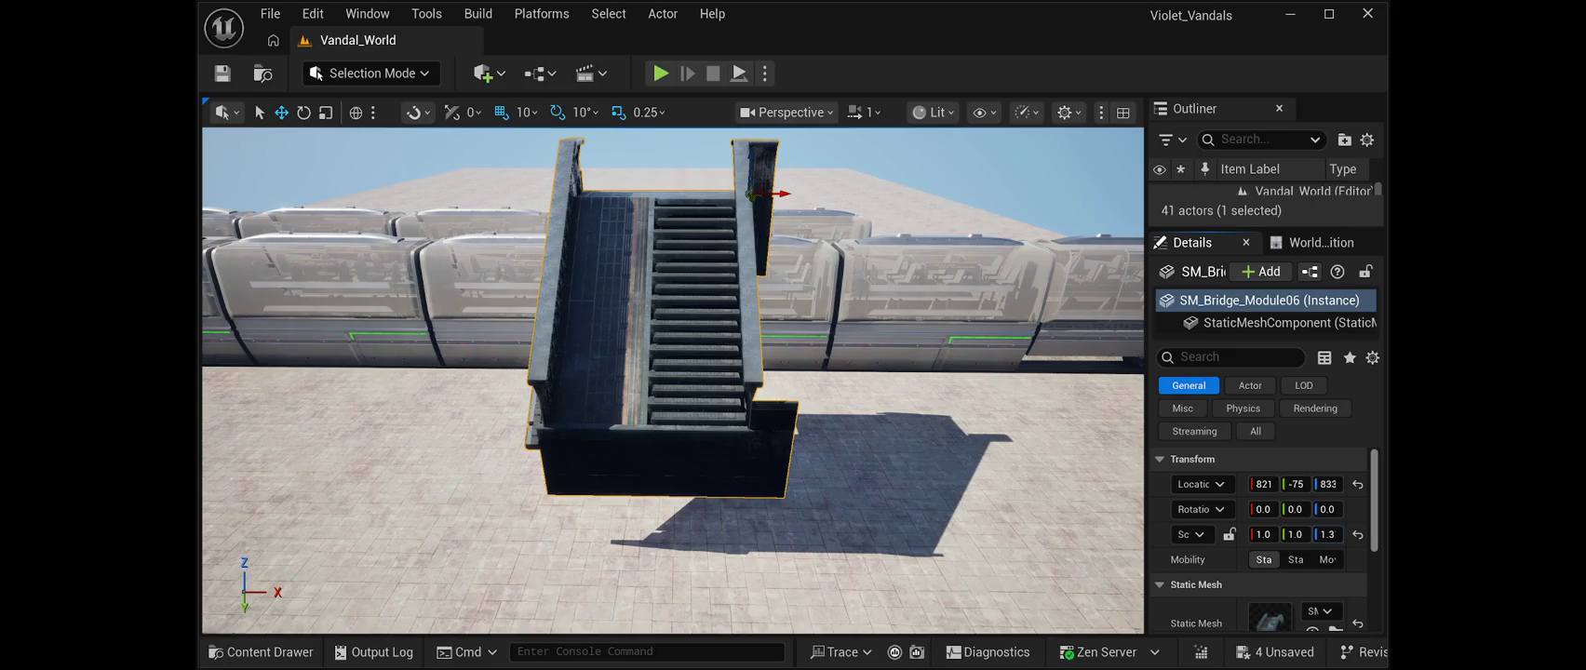
left_click(1328, 535)
type("1.0")
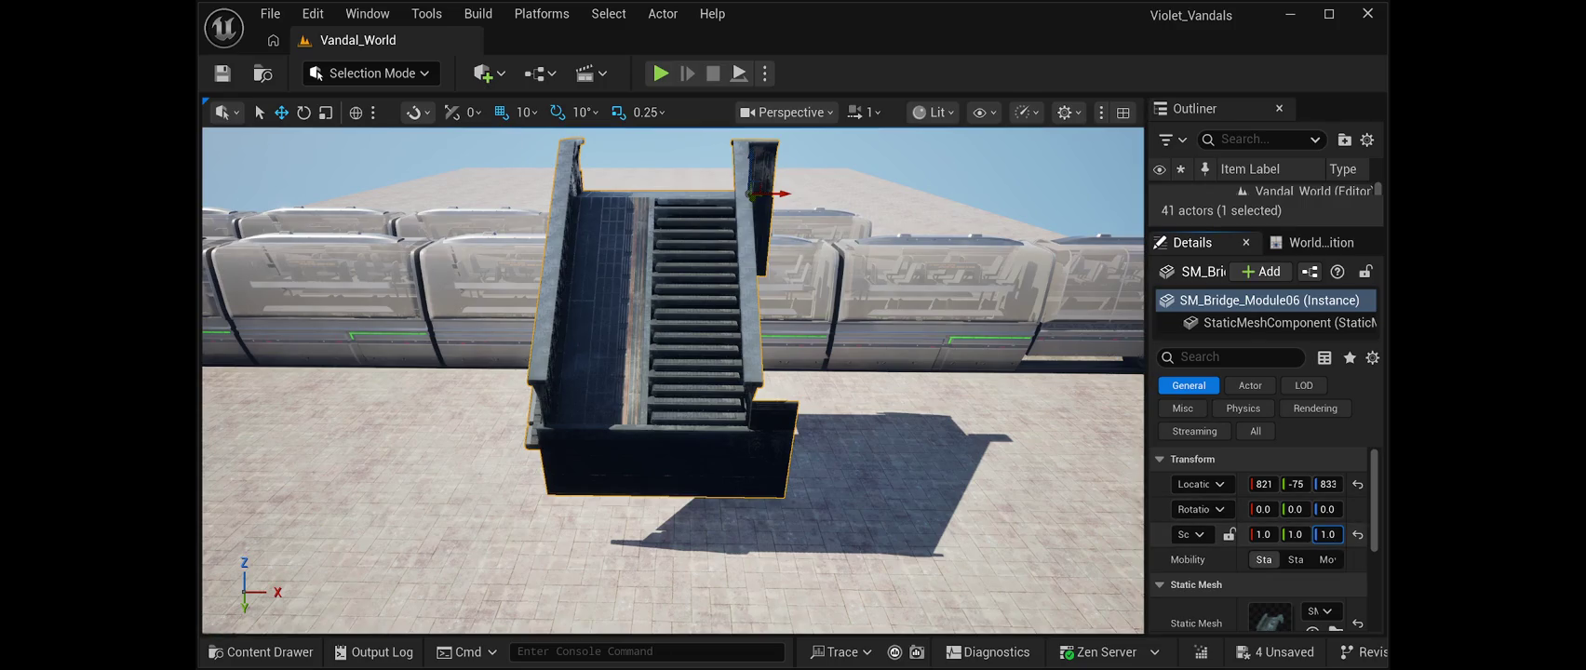
key("Return")
left_click_drag(670, 382, 419, 358)
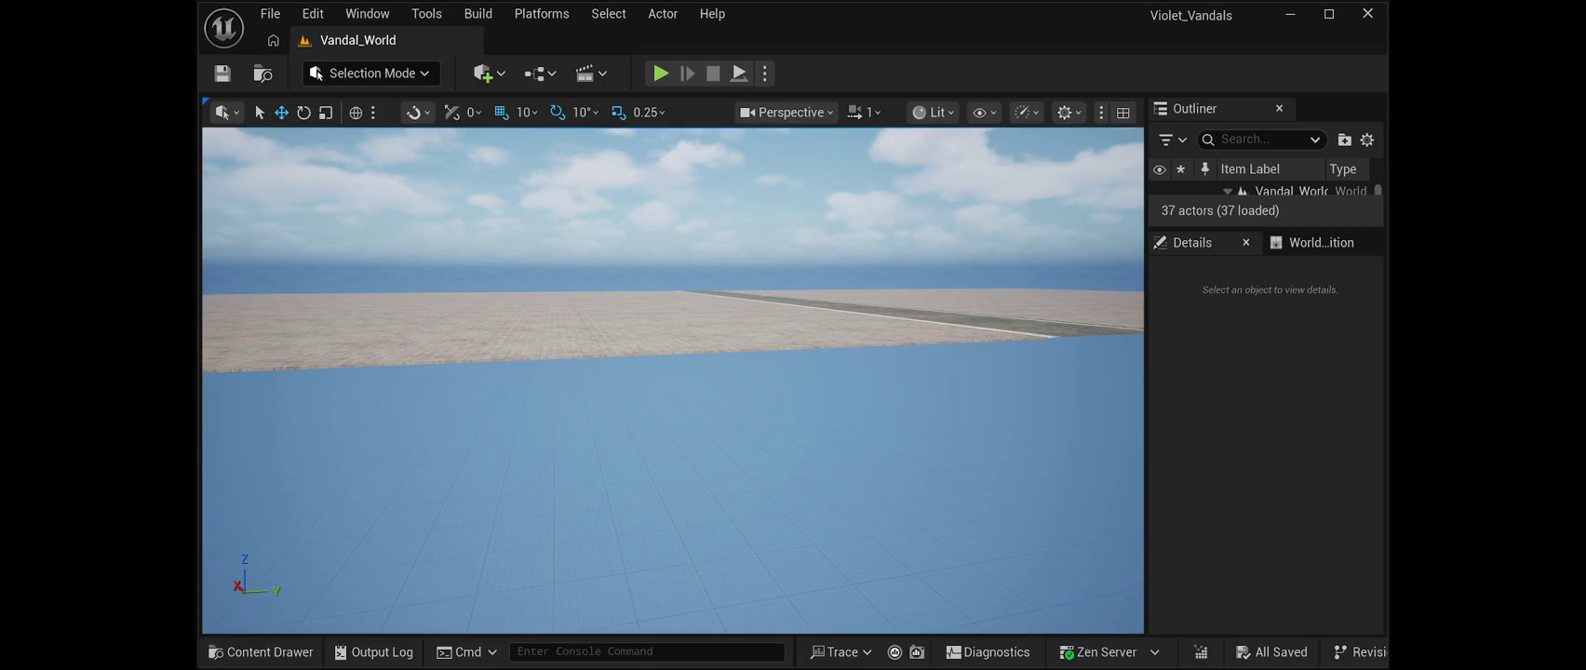
Frame the current selection in the viewport
key("f")
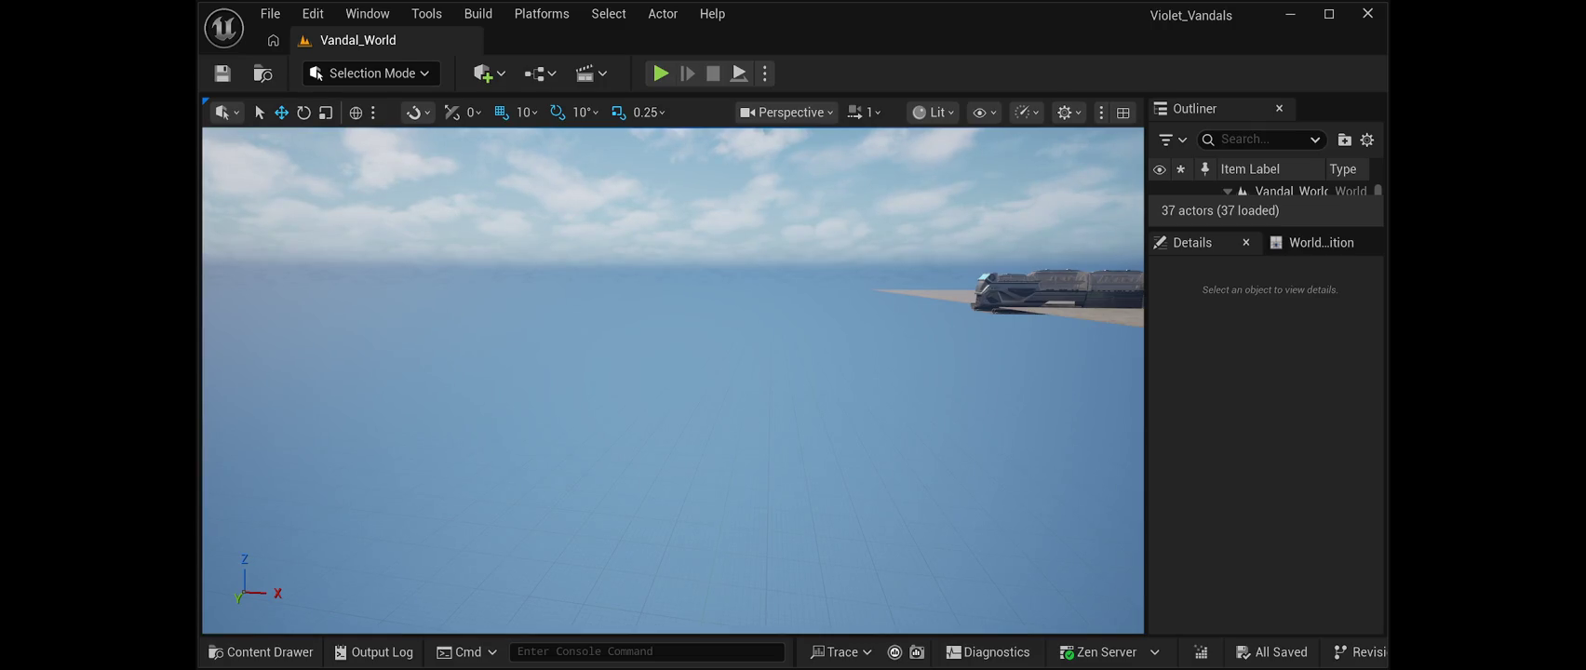
Place the SM_Pizza_Main building in the level and frame it in the view
left_click_drag(1070, 447, 998, 450)
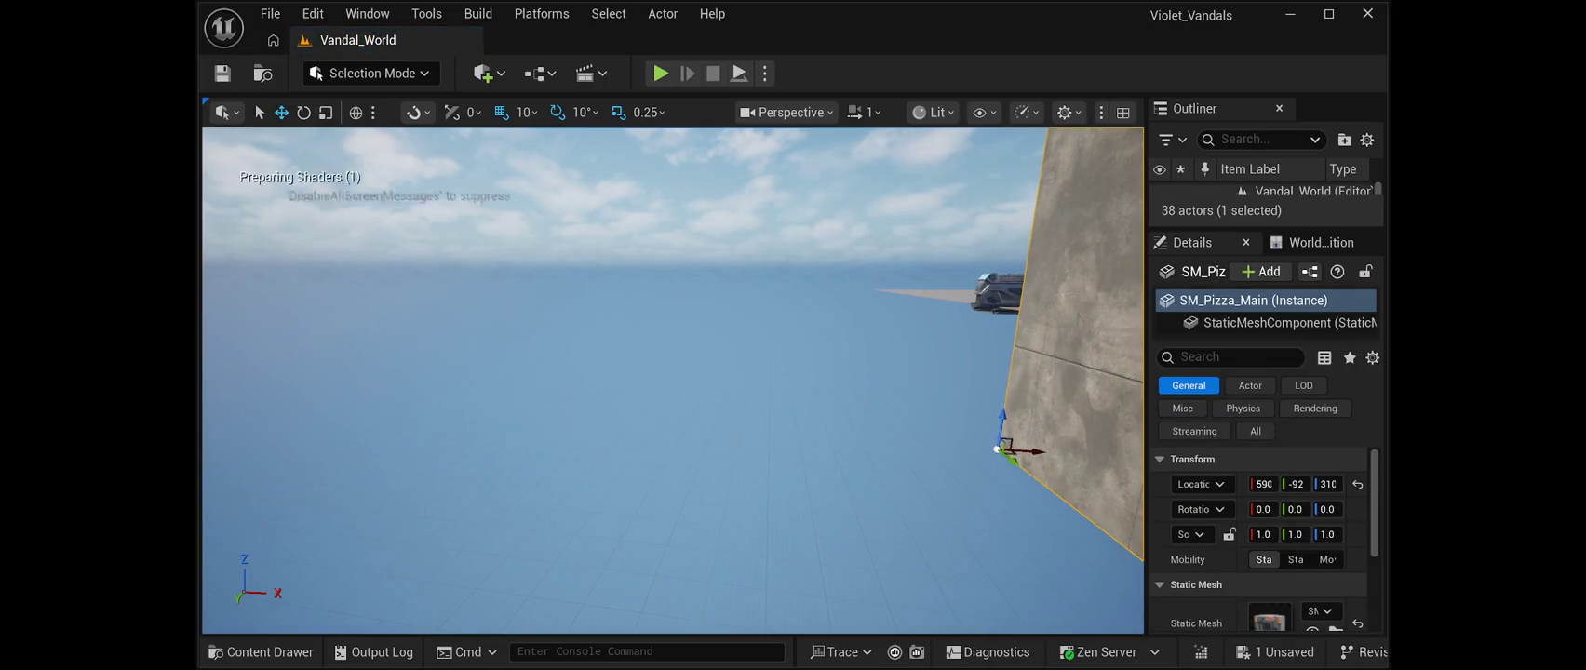
key("f")
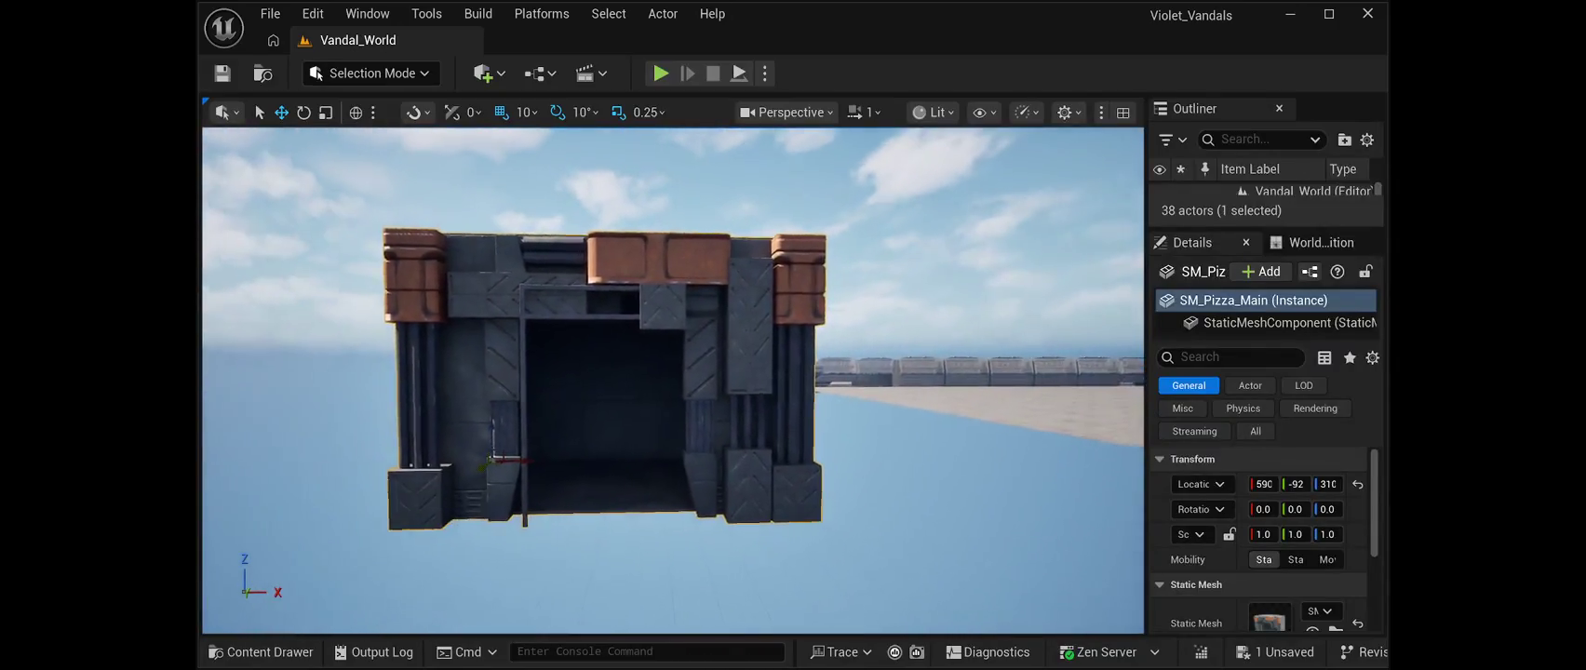
scroll(673, 381, "up", 5)
mouse_move(673, 381)
left_mouse_down()
mouse_move(559, 372)
mouse_move(559, 298)
mouse_move(558, 335)
mouse_move(633, 335)
left_mouse_up()
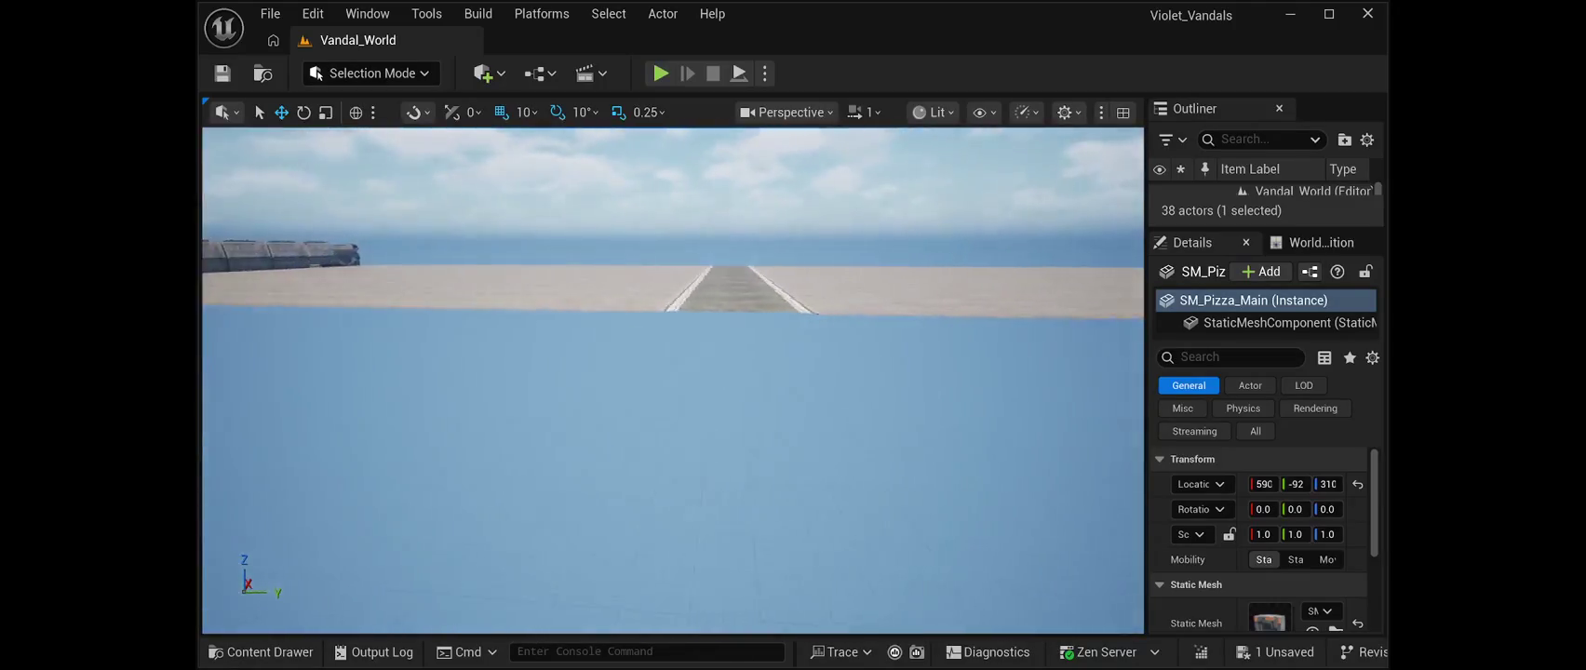
key("f")
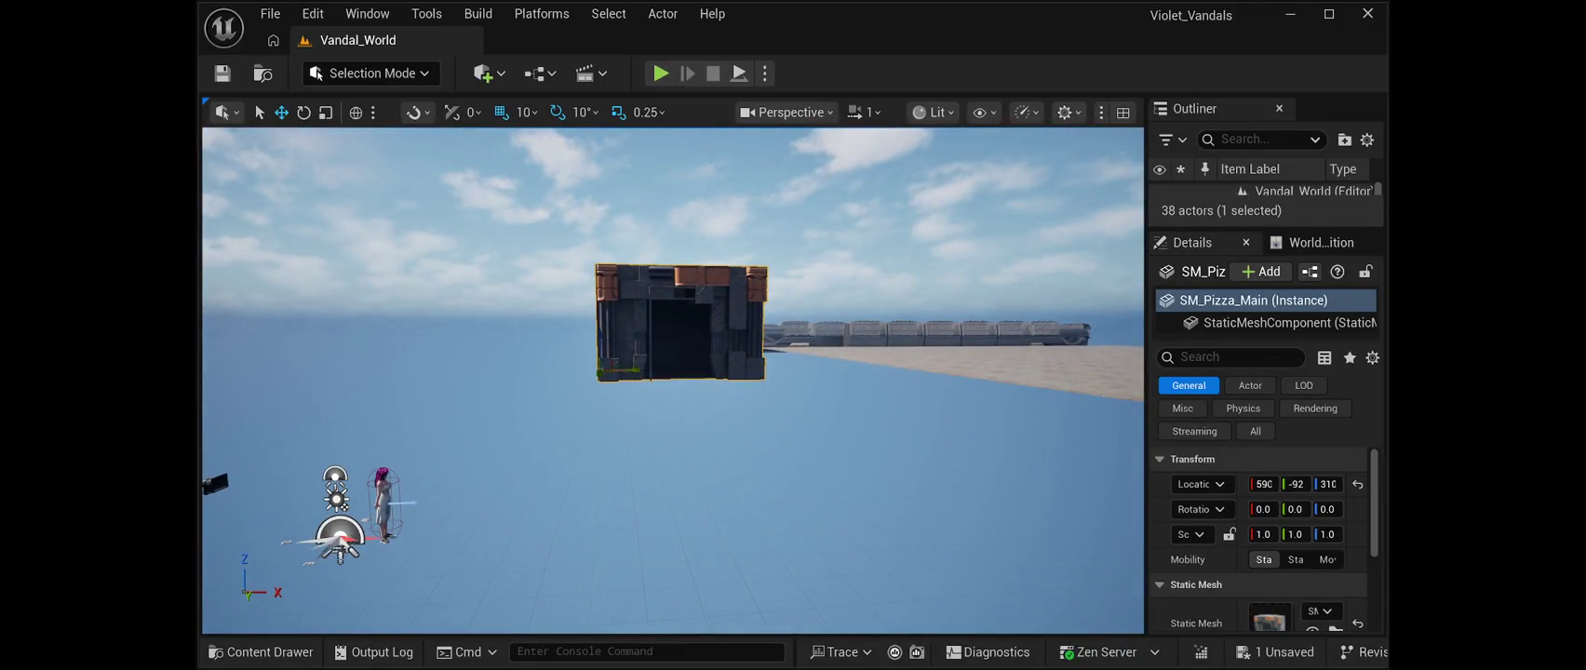
Shift the building along X and Y and lower it onto the floor at 354, -58, 110
mouse_move(624, 370)
left_mouse_down()
mouse_move(946, 425)
mouse_move(986, 370)
mouse_move(1080, 372)
left_mouse_up()
mouse_move(740, 370)
left_mouse_down()
mouse_move(943, 442)
mouse_move(1055, 432)
left_mouse_up()
mouse_move(790, 362)
left_mouse_down()
mouse_move(790, 418)
mouse_move(959, 418)
mouse_move(792, 418)
left_mouse_up()
mouse_move(493, 426)
left_mouse_down()
mouse_move(700, 451)
mouse_move(696, 430)
mouse_move(577, 447)
mouse_move(549, 317)
mouse_move(512, 346)
left_mouse_up()
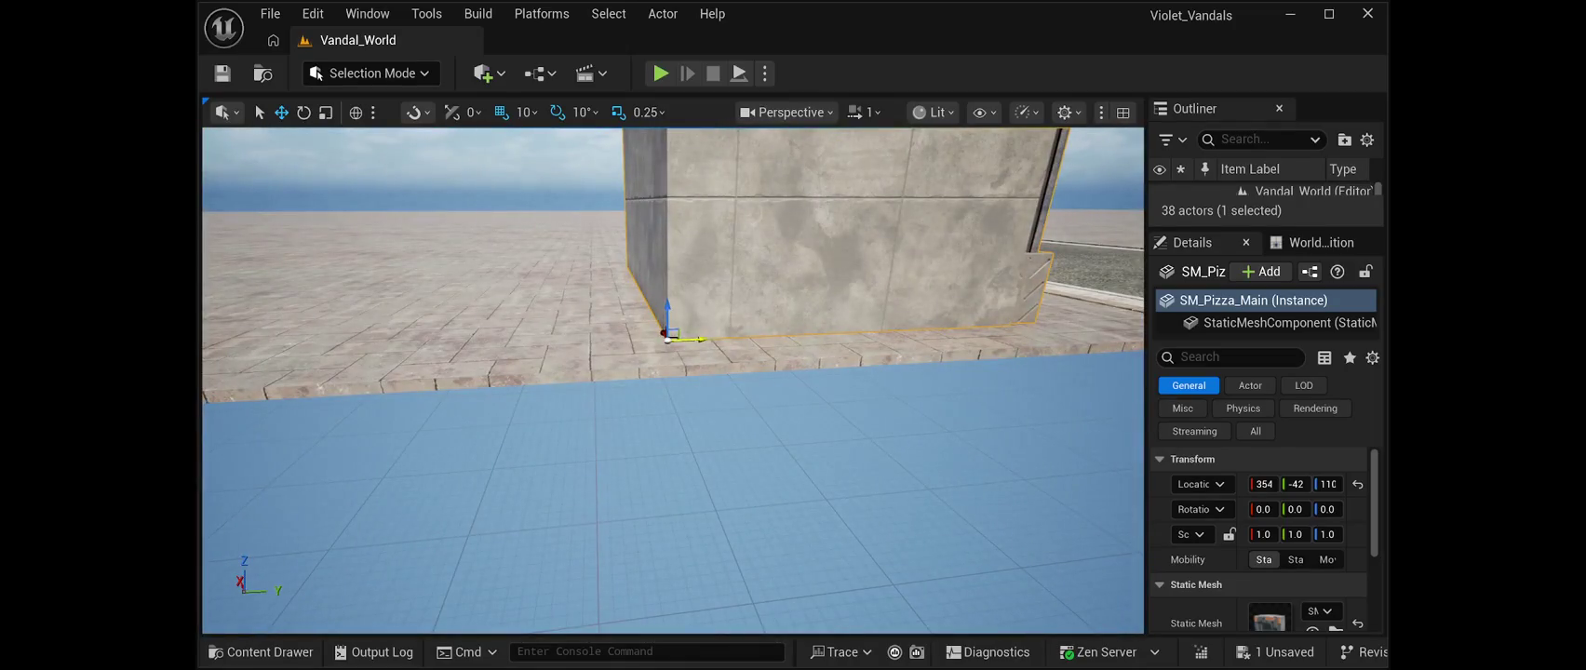
mouse_move(669, 339)
left_mouse_down()
mouse_move(573, 326)
mouse_move(592, 299)
left_mouse_up()
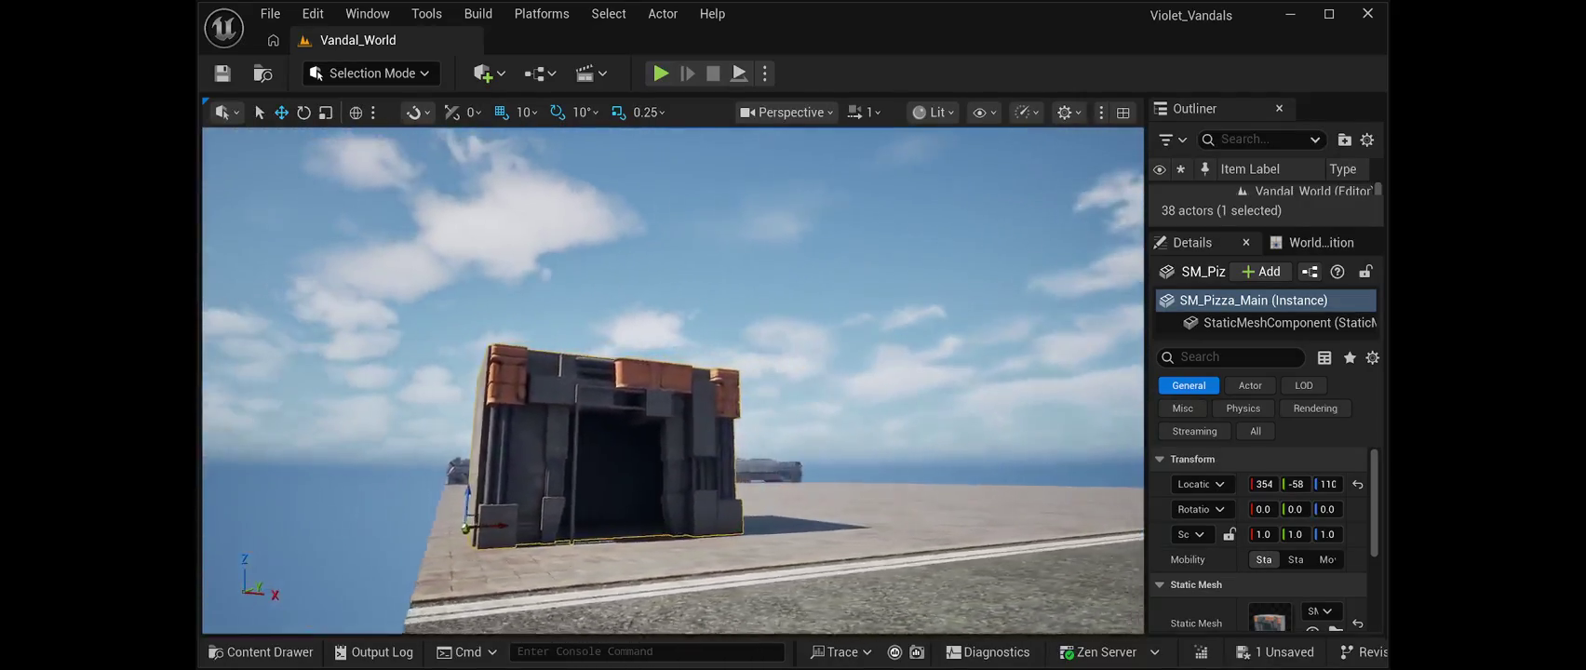
Frame the shop building, save the level, and fly through the doorway to inspect it
key("f")
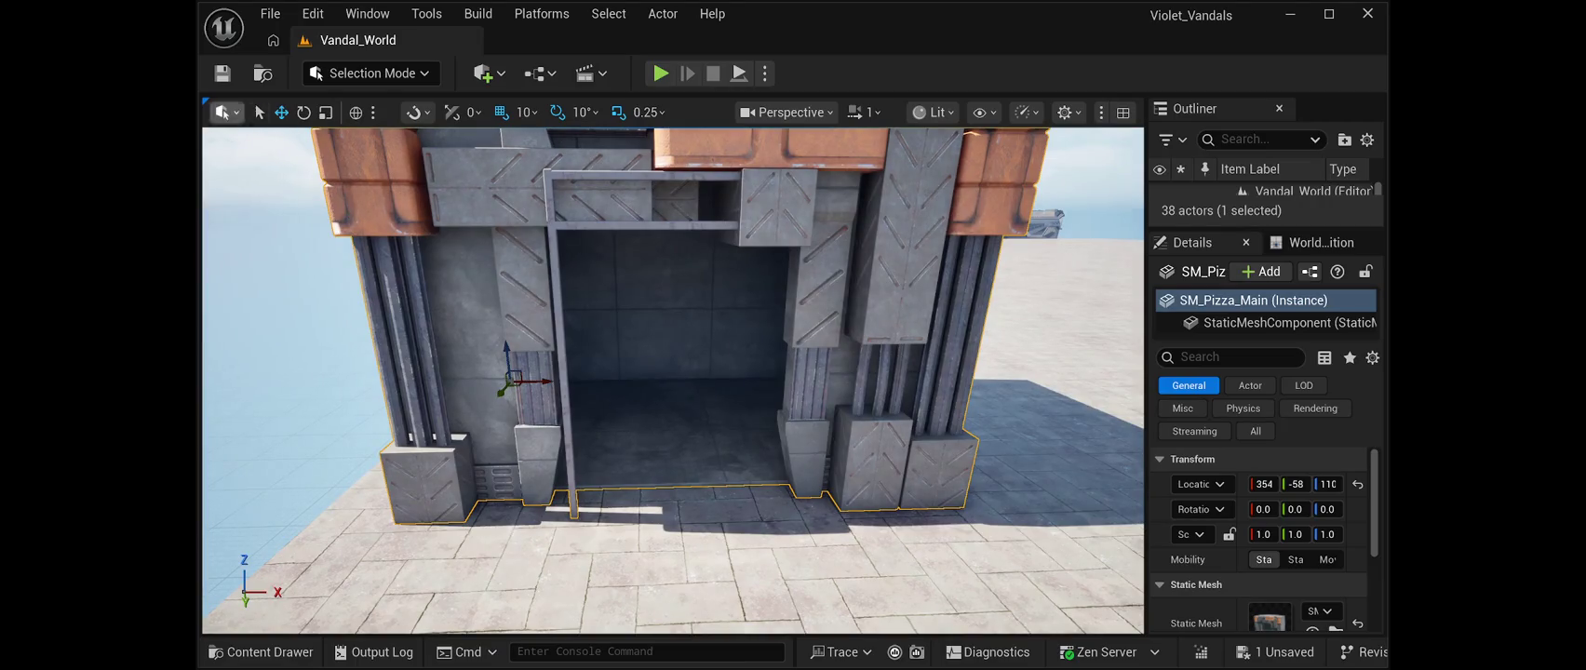
left_click(221, 73)
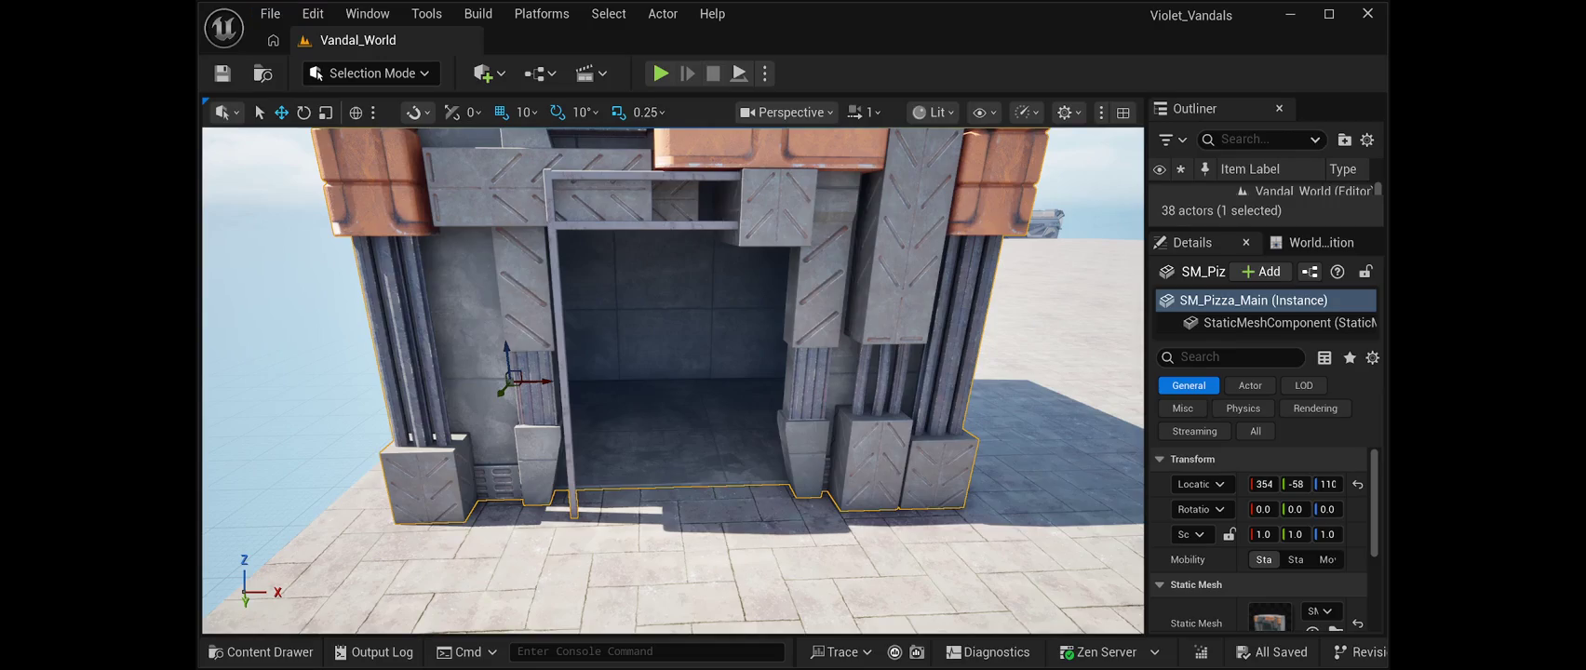
key("w")
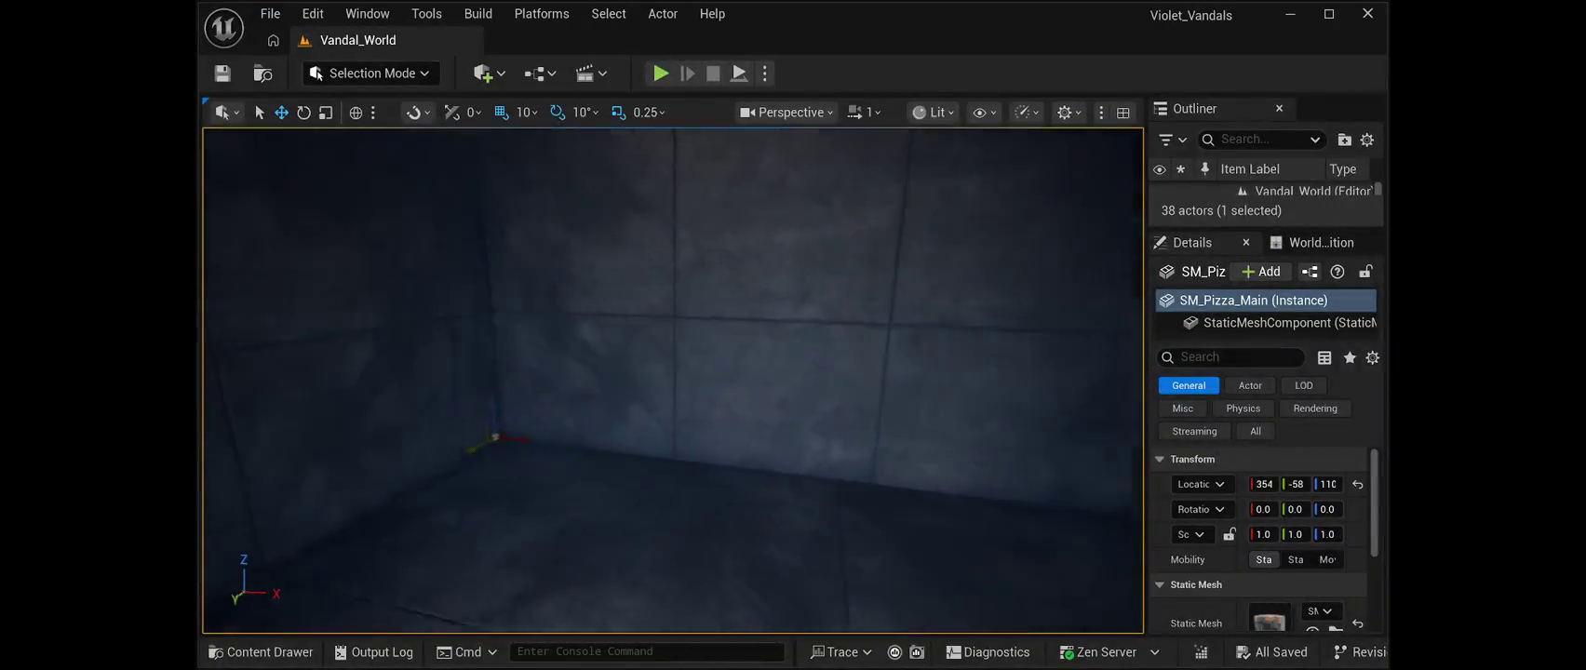
key("s")
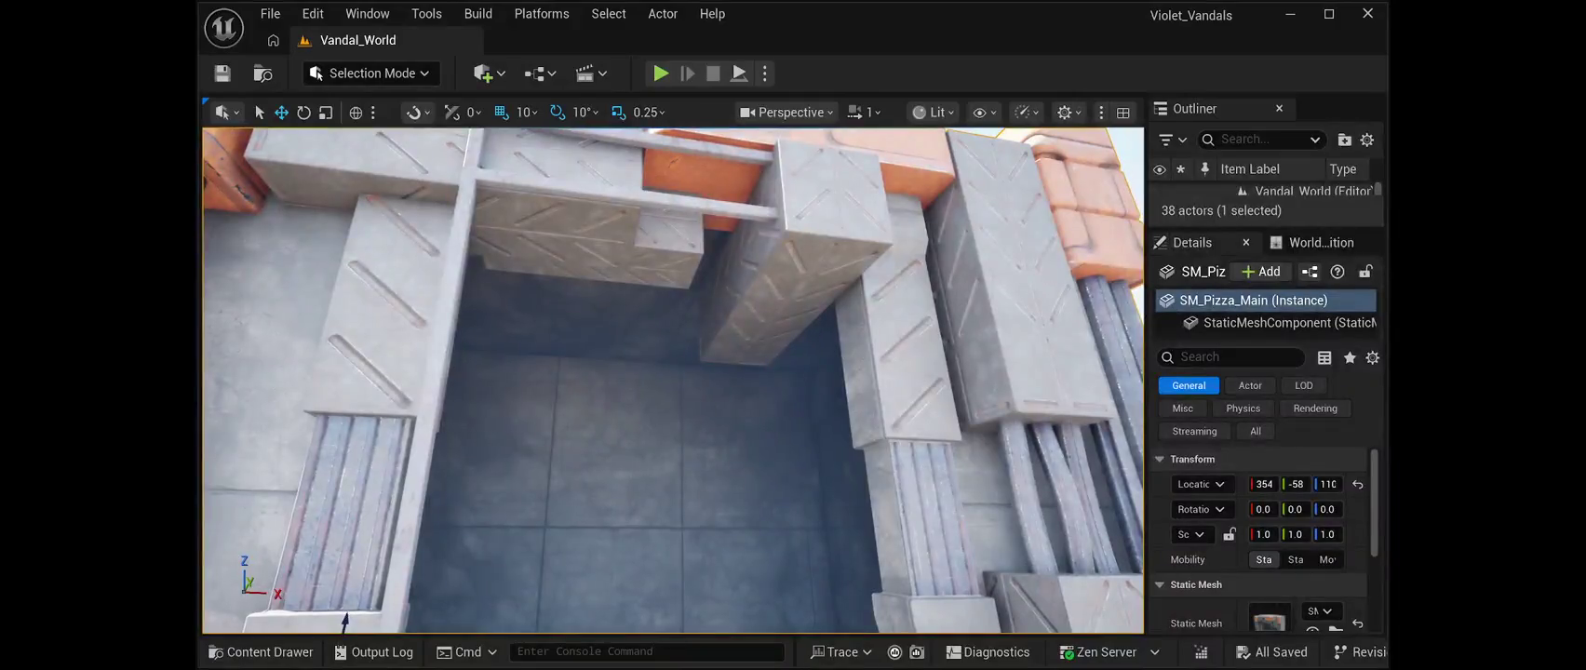
key("e")
key("s")
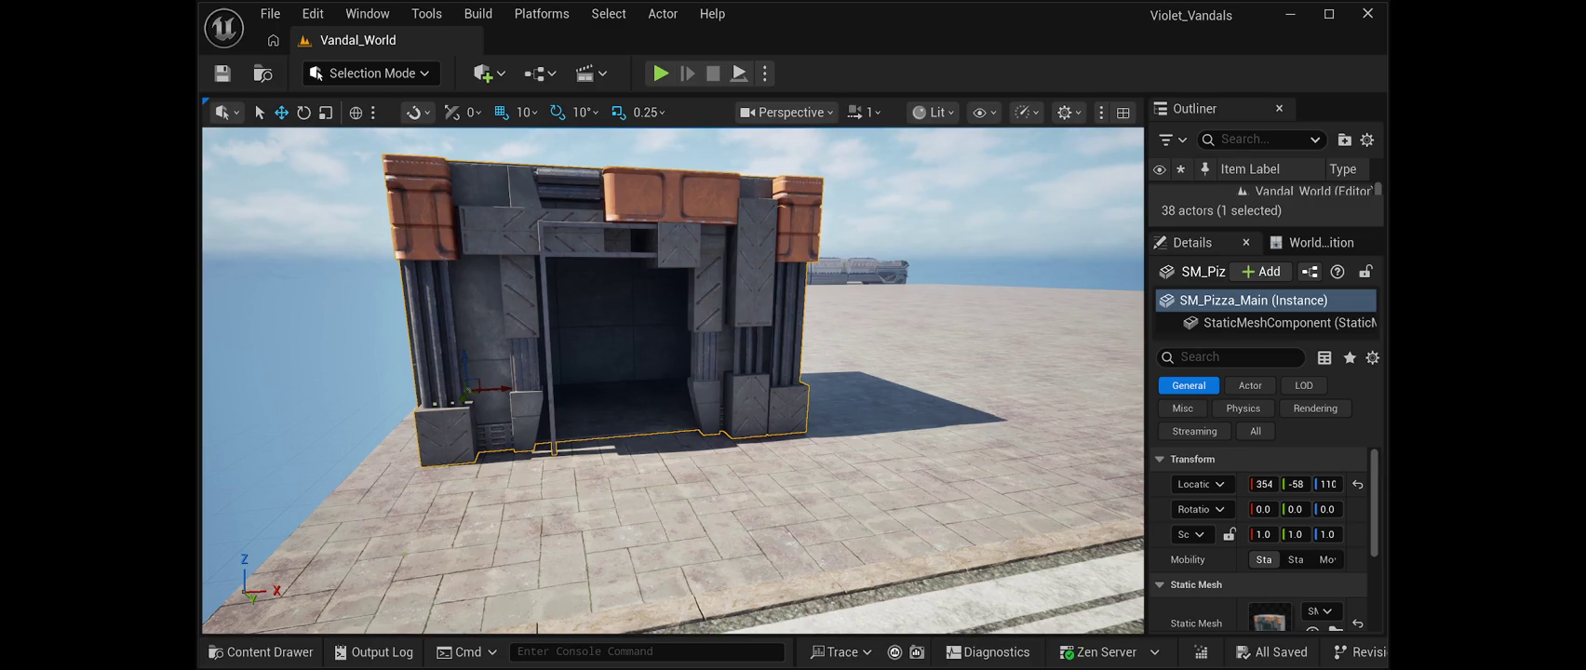
Place the SM_PizzaLight fixture and move it into the shop doorway
mouse_move(894, 503)
left_mouse_down()
mouse_move(941, 456)
mouse_move(927, 442)
mouse_move(940, 460)
left_mouse_up()
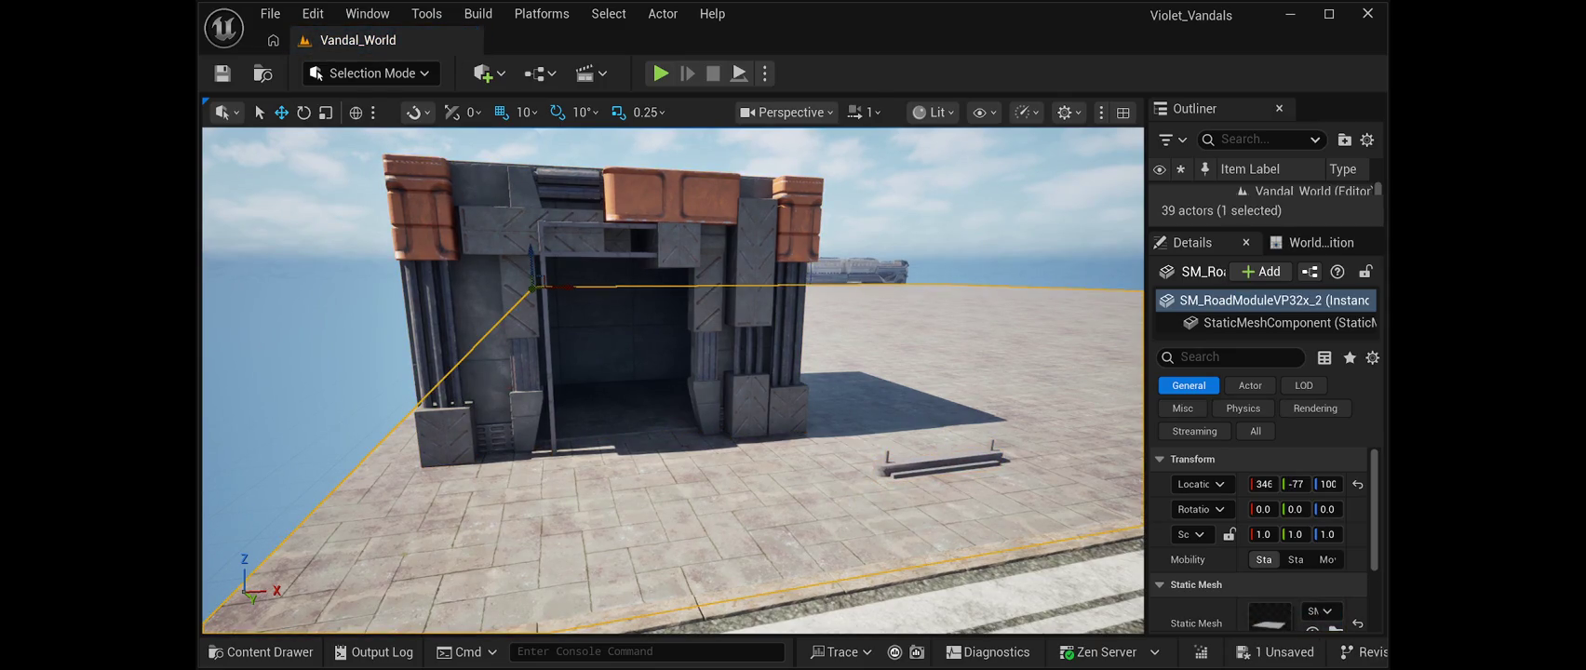
key("Escape")
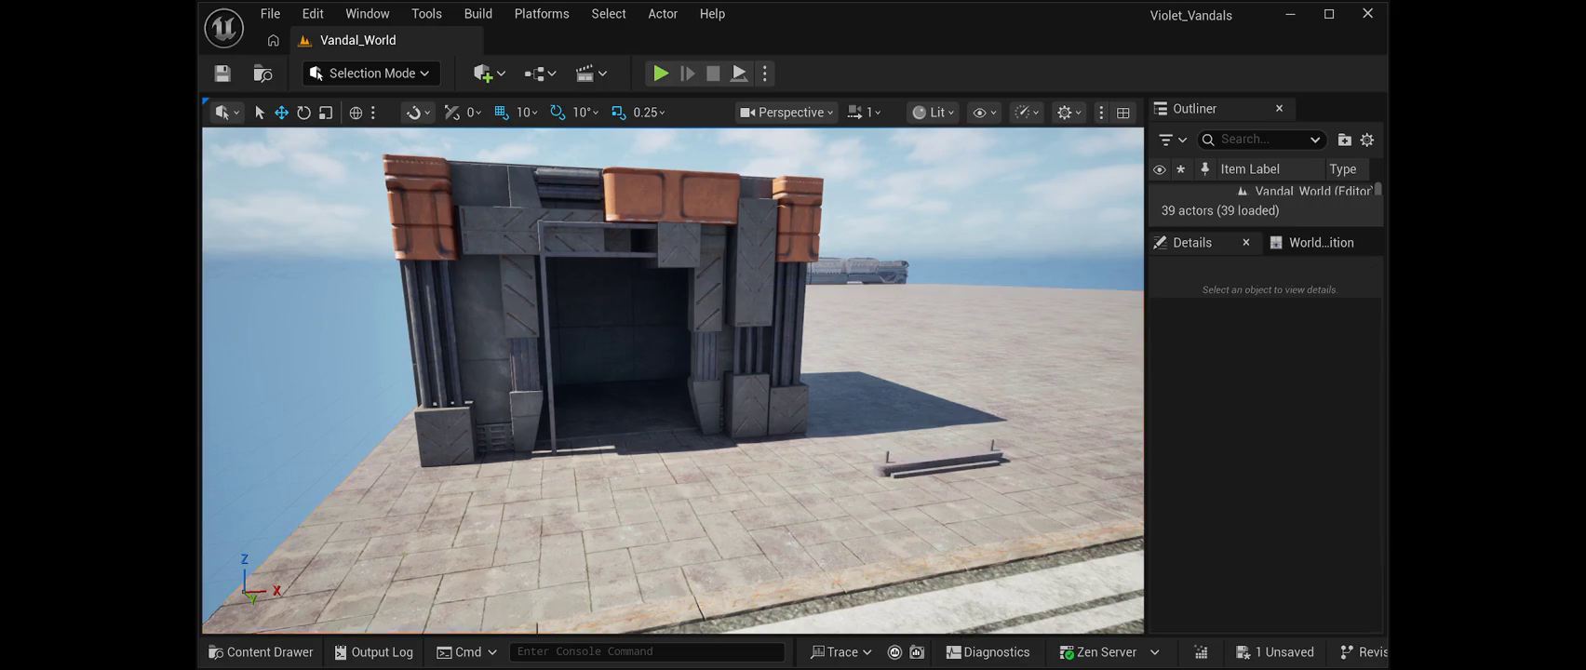
scroll(673, 381, "up", 5)
scroll(672, 381, "up", 3)
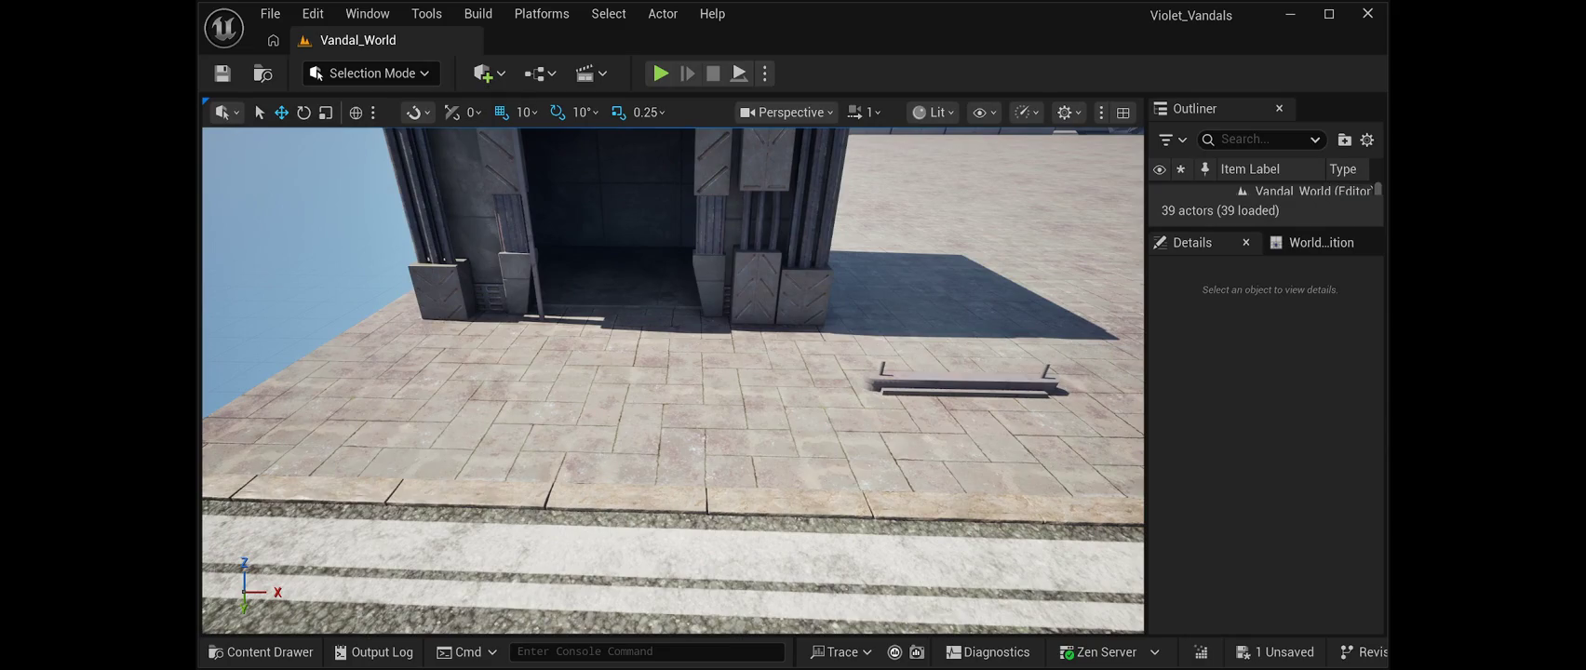
left_click(963, 381)
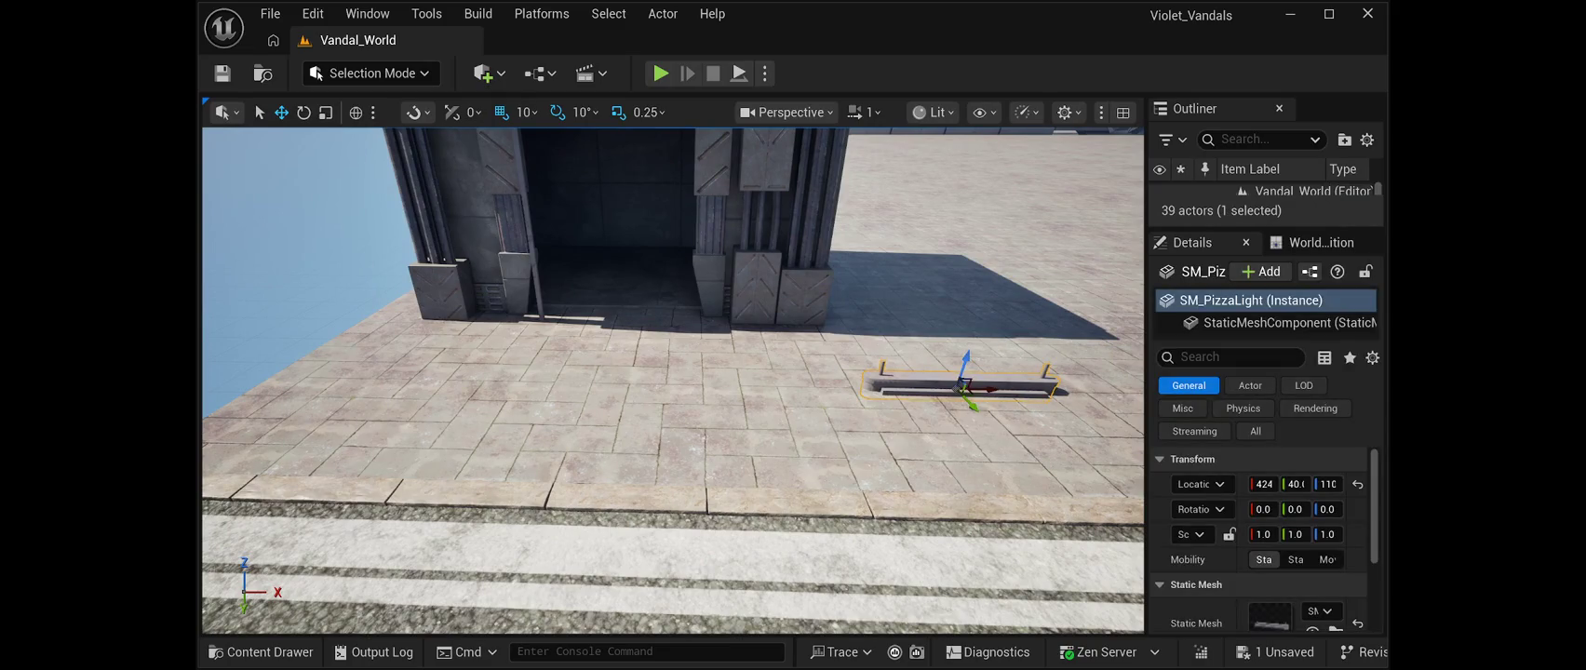
mouse_move(964, 383)
left_mouse_down()
mouse_move(700, 368)
mouse_move(622, 320)
left_mouse_up()
mouse_move(592, 396)
left_mouse_down()
mouse_move(620, 284)
mouse_move(636, 279)
left_mouse_up()
Raise the light fixture to Z 440 under the ceiling and add a point light
key("w")
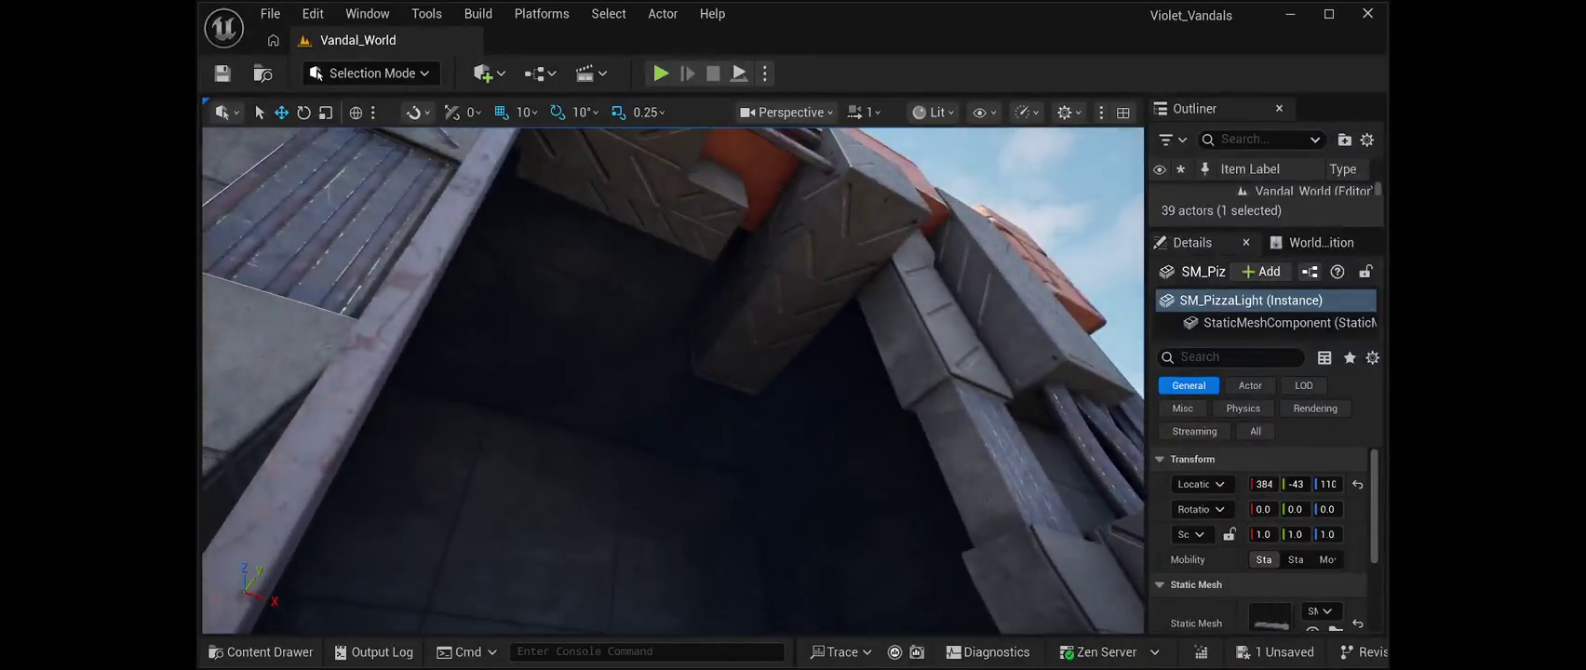
key("f")
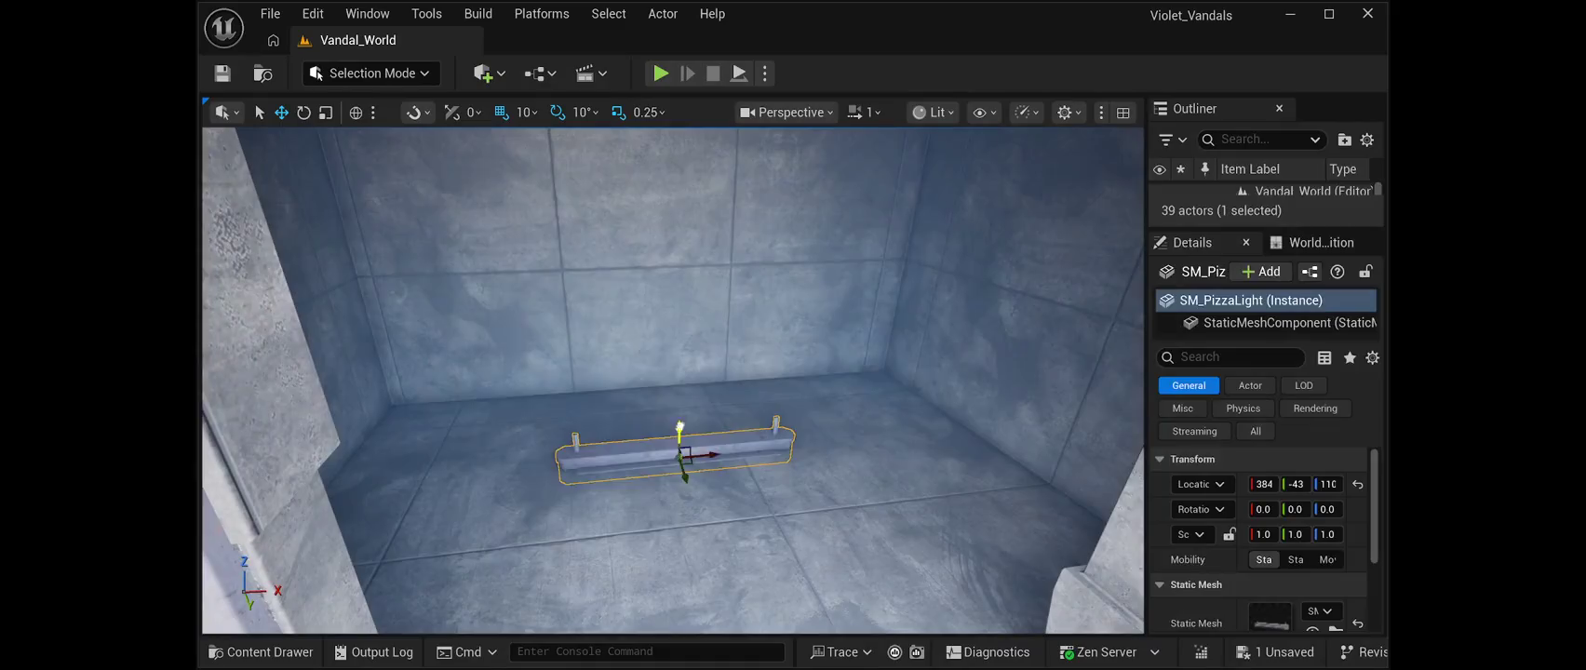
left_click_drag(679, 432, 681, 157)
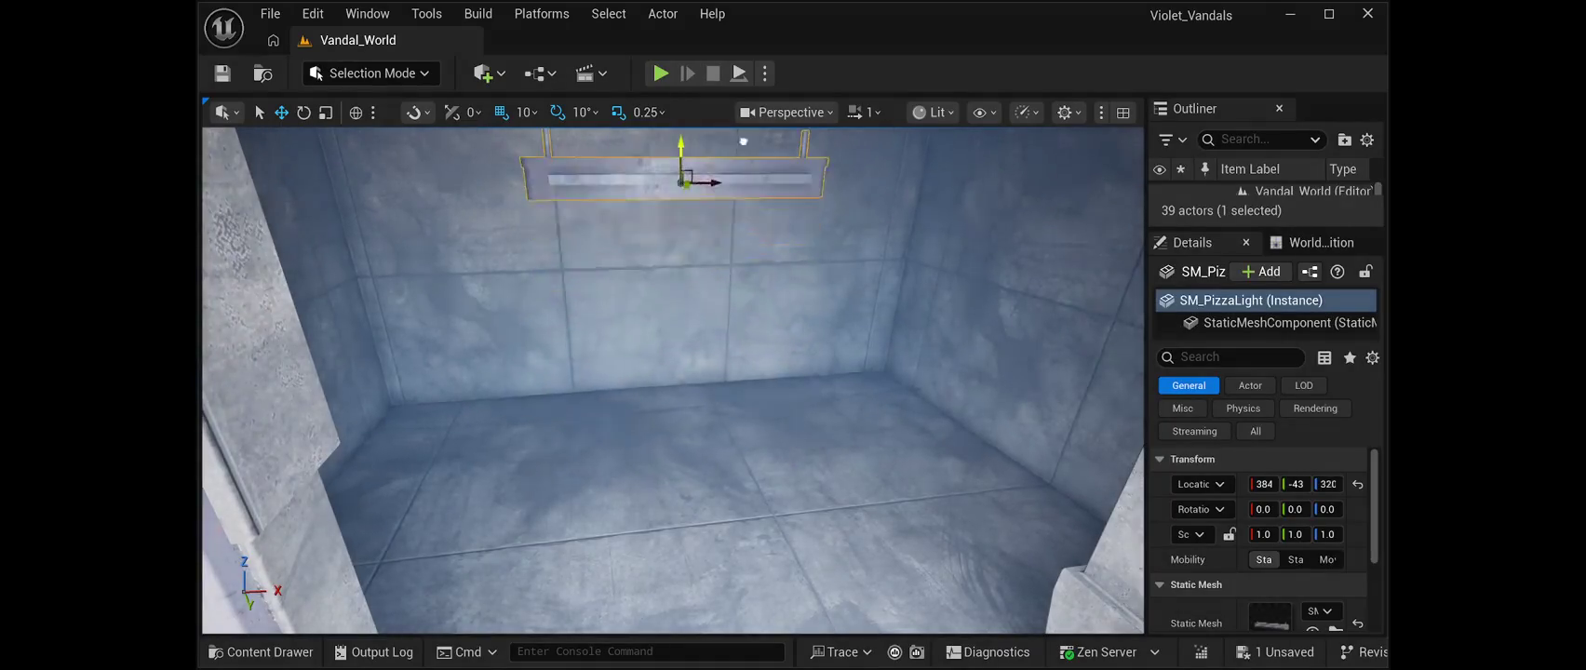
left_click_drag(673, 381, 673, 280)
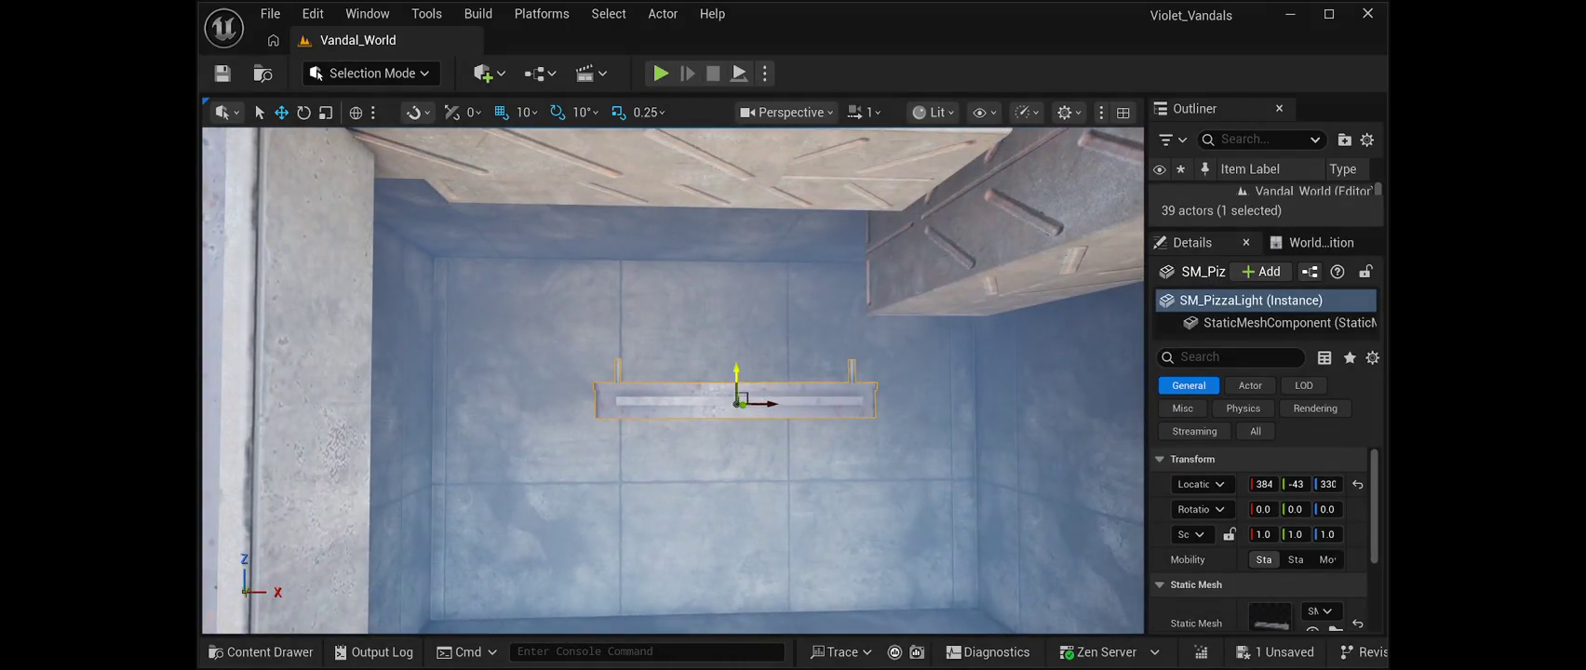
left_click_drag(771, 284, 779, 246)
mouse_move(673, 372)
left_mouse_down()
mouse_move(633, 336)
mouse_move(708, 336)
left_mouse_up()
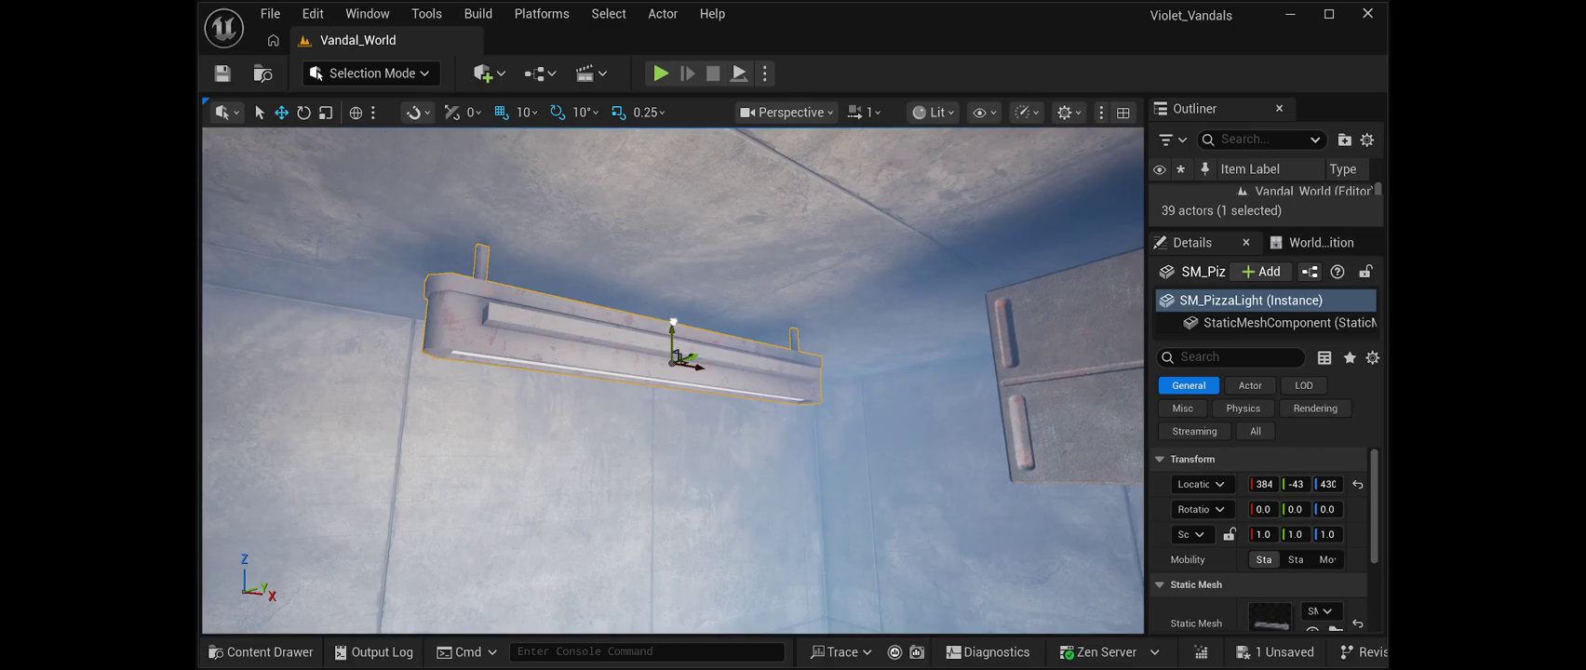
mouse_move(708, 335)
left_mouse_down()
mouse_move(670, 298)
mouse_move(642, 363)
mouse_move(605, 307)
mouse_move(559, 298)
mouse_move(633, 391)
mouse_move(633, 359)
left_mouse_up()
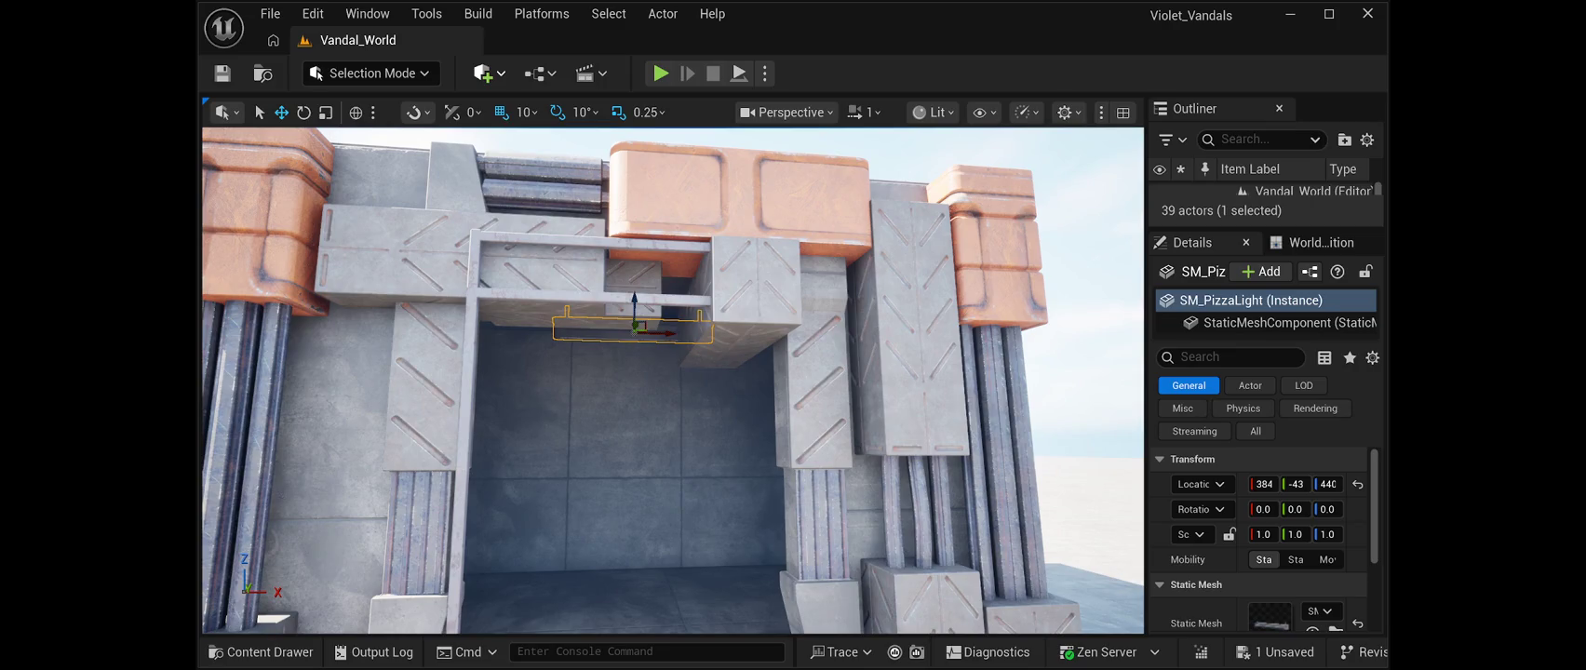
left_click(673, 375)
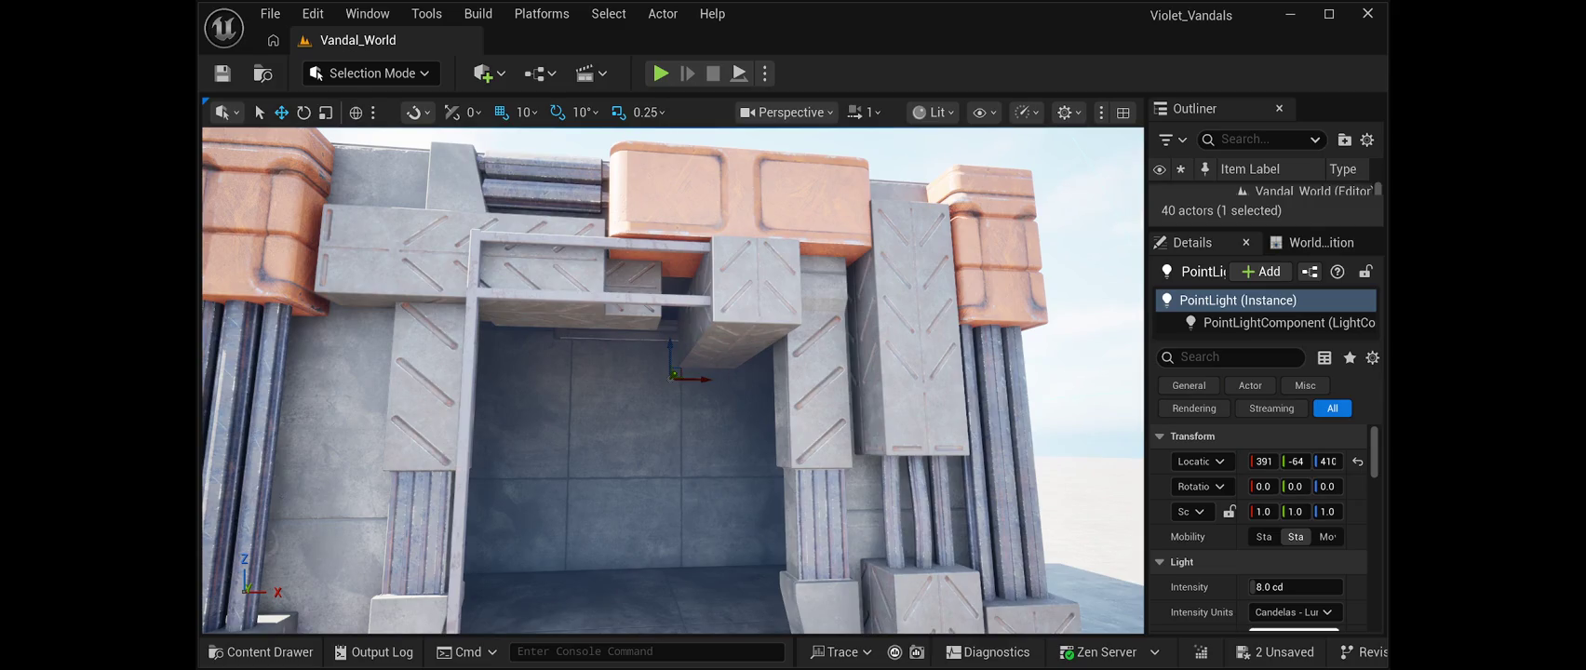
Slide the point light along Y onto the ceiling light fixture
key("w")
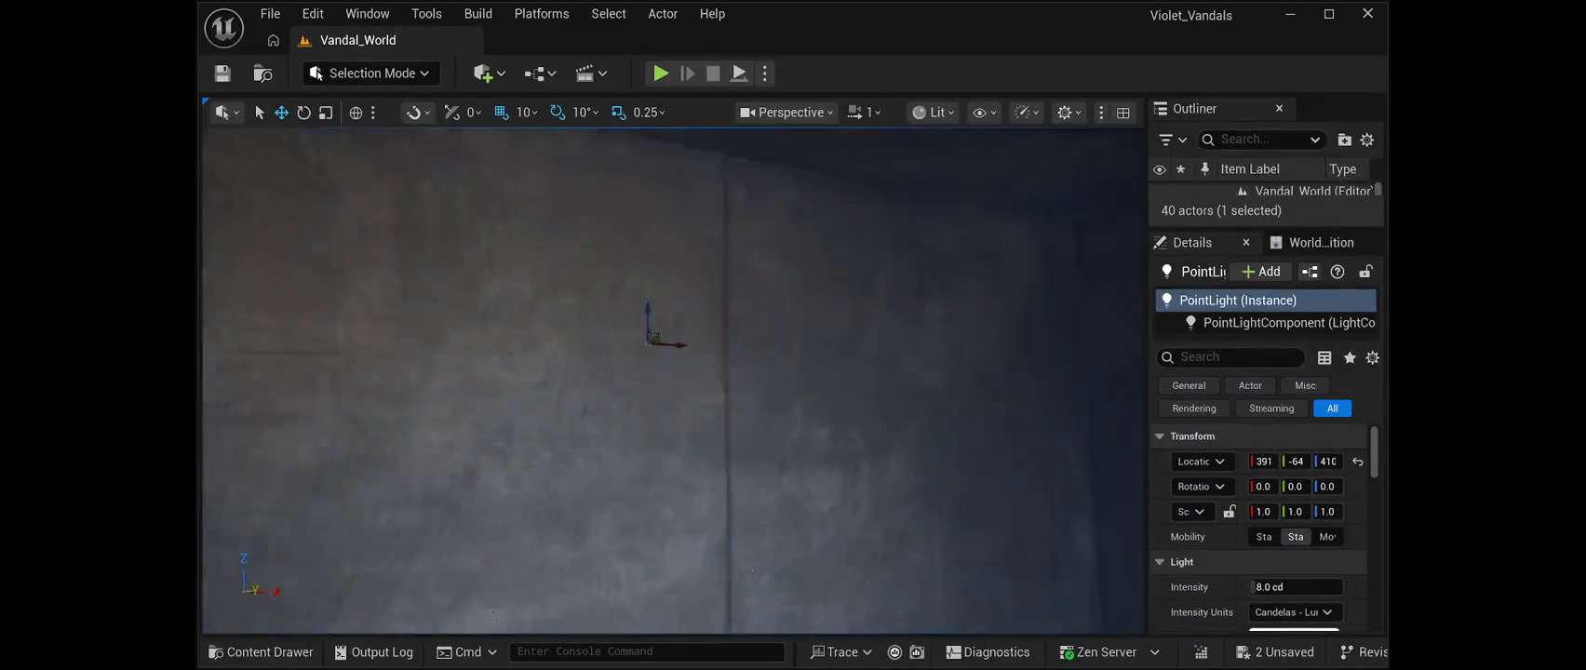
key("f")
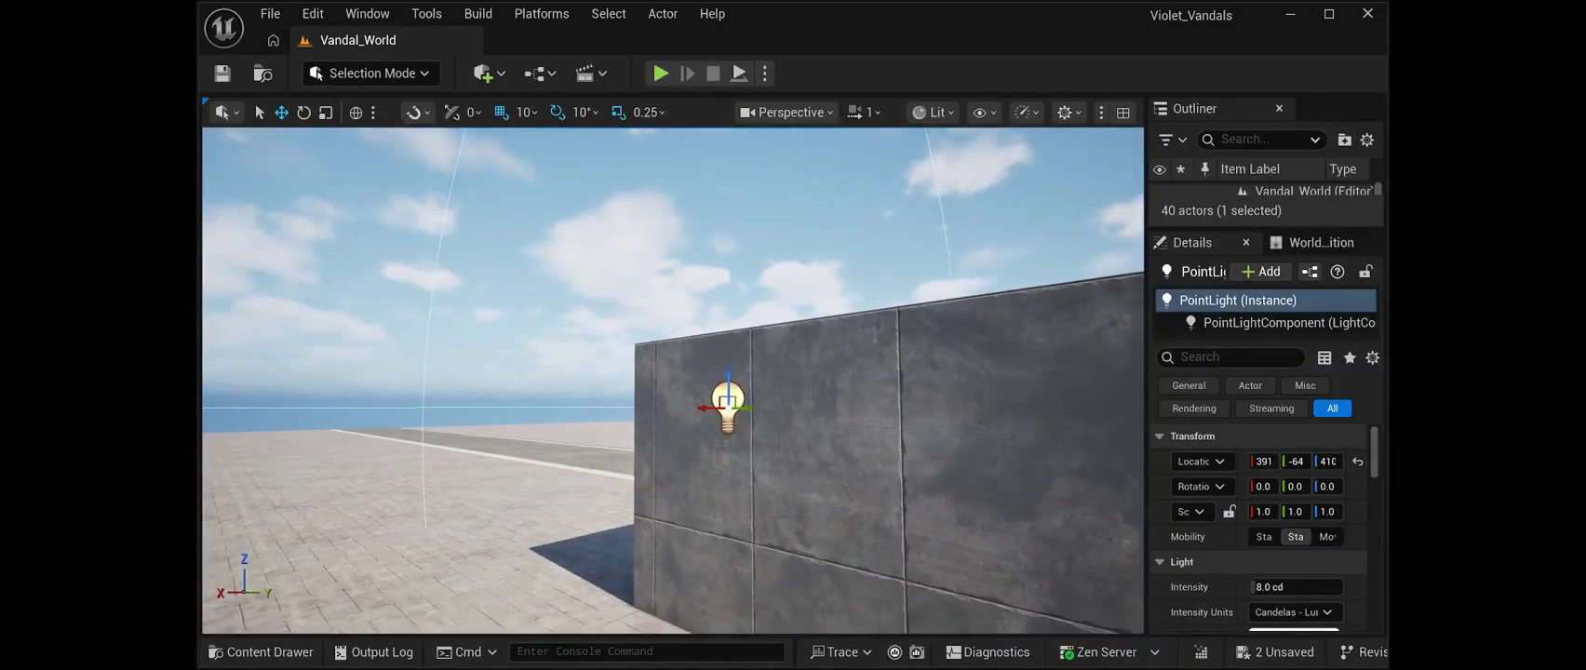
left_click_drag(651, 384, 814, 383)
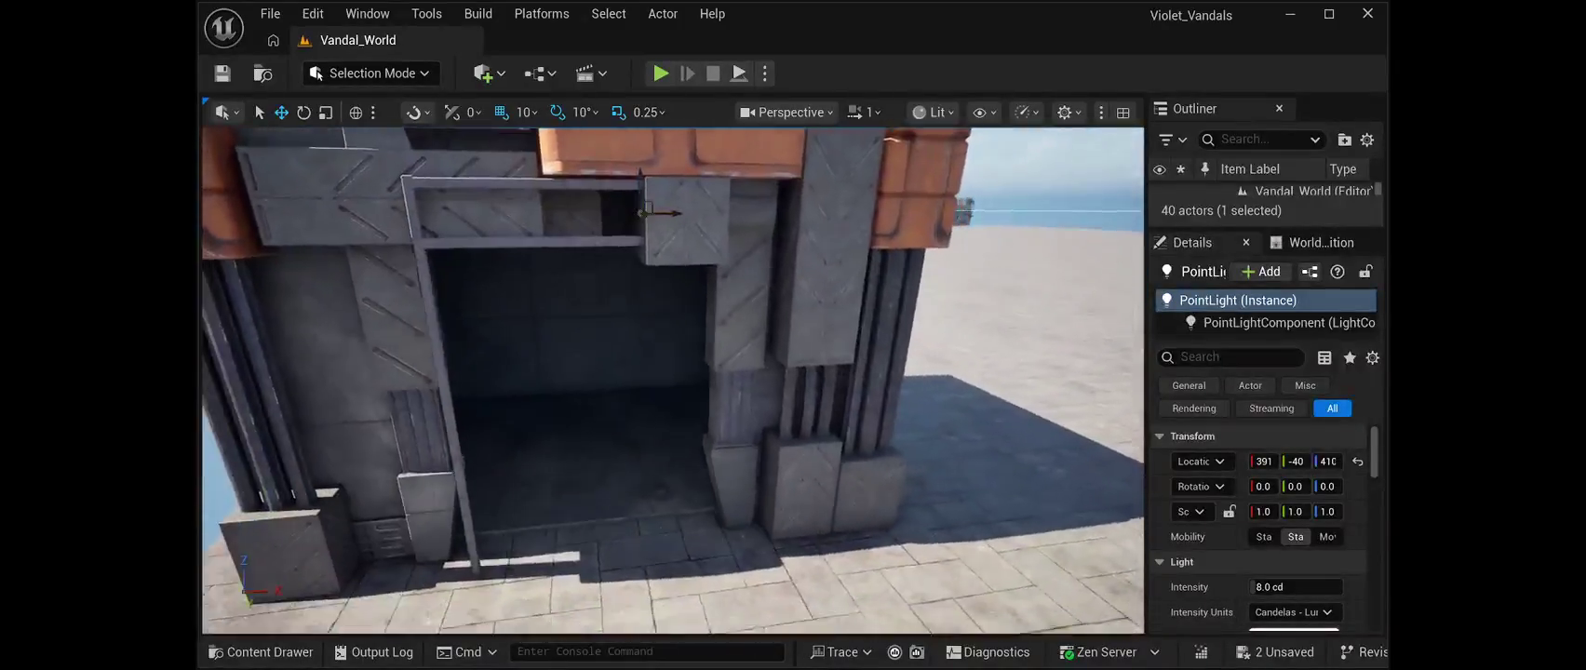
key("f")
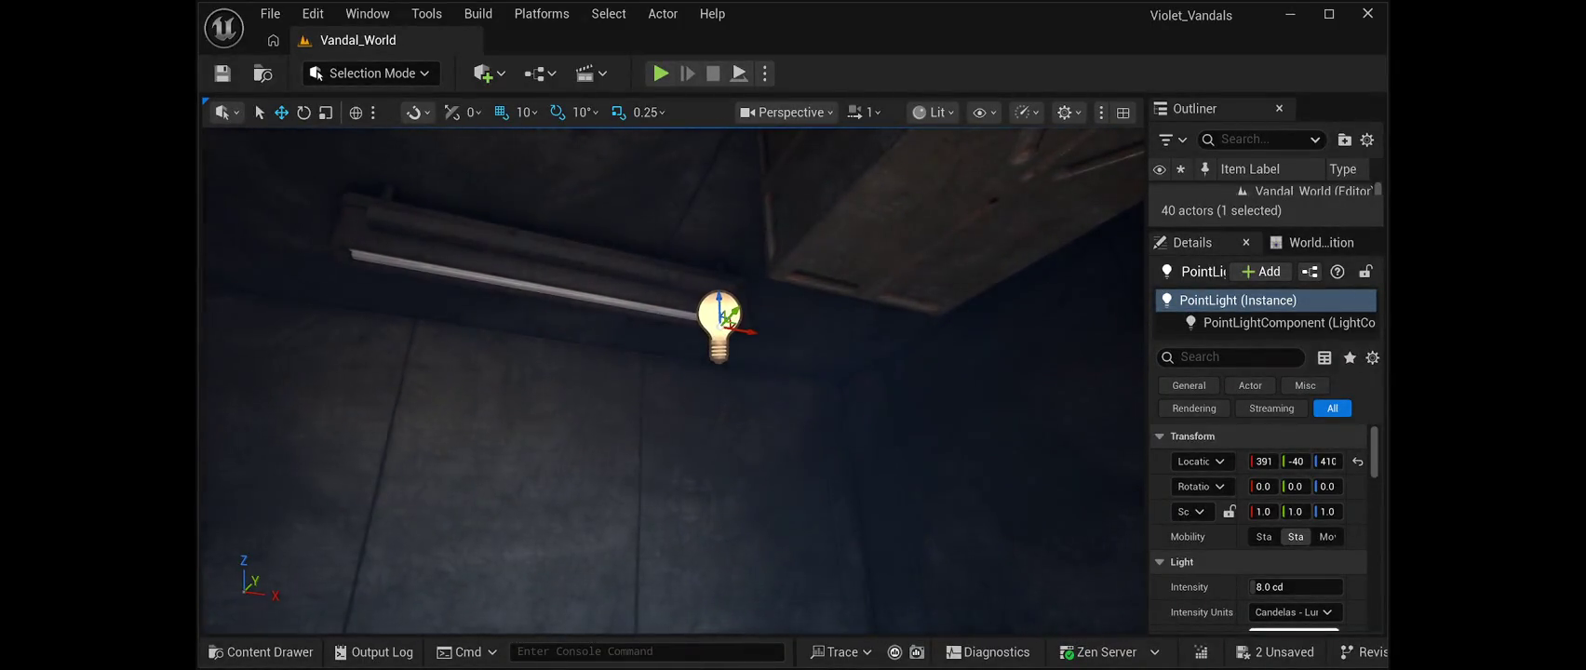
mouse_move(744, 328)
left_mouse_down()
mouse_move(594, 325)
mouse_move(512, 275)
left_mouse_up()
left_click_drag(616, 323, 564, 327)
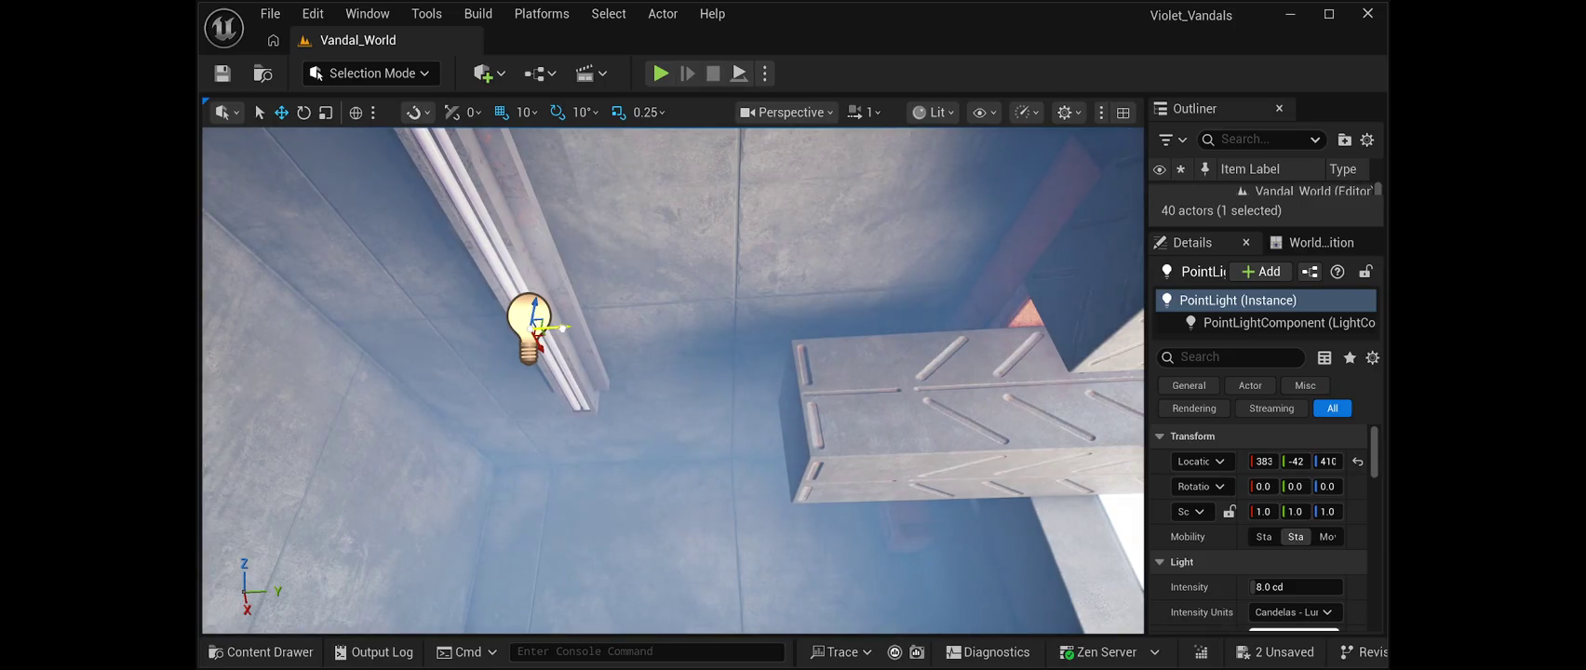
Raise the point light to 382, -42, 430 beneath the fixture and save the level
mouse_move(672, 382)
left_mouse_down()
mouse_move(689, 377)
mouse_move(666, 352)
left_mouse_up()
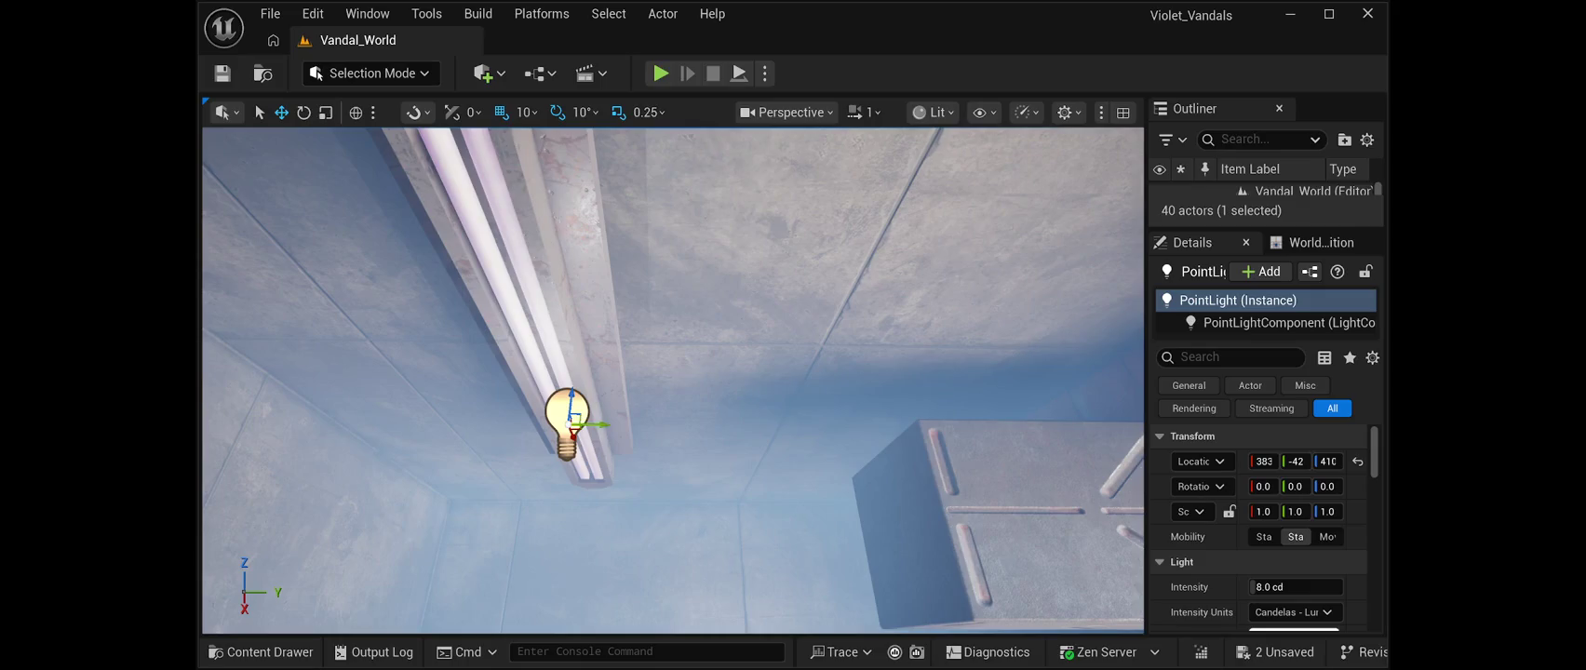
left_click_drag(585, 421, 391, 410)
key("f")
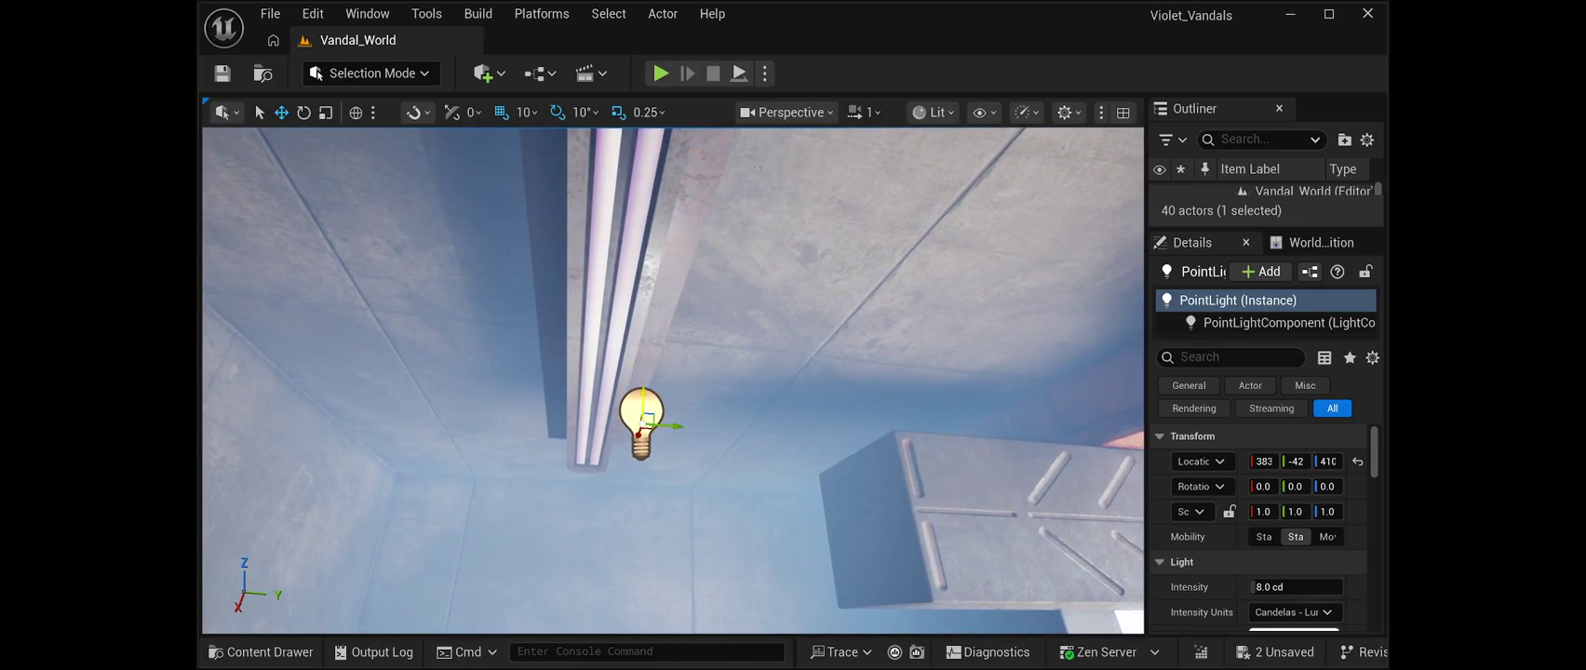
left_click_drag(644, 384, 647, 301)
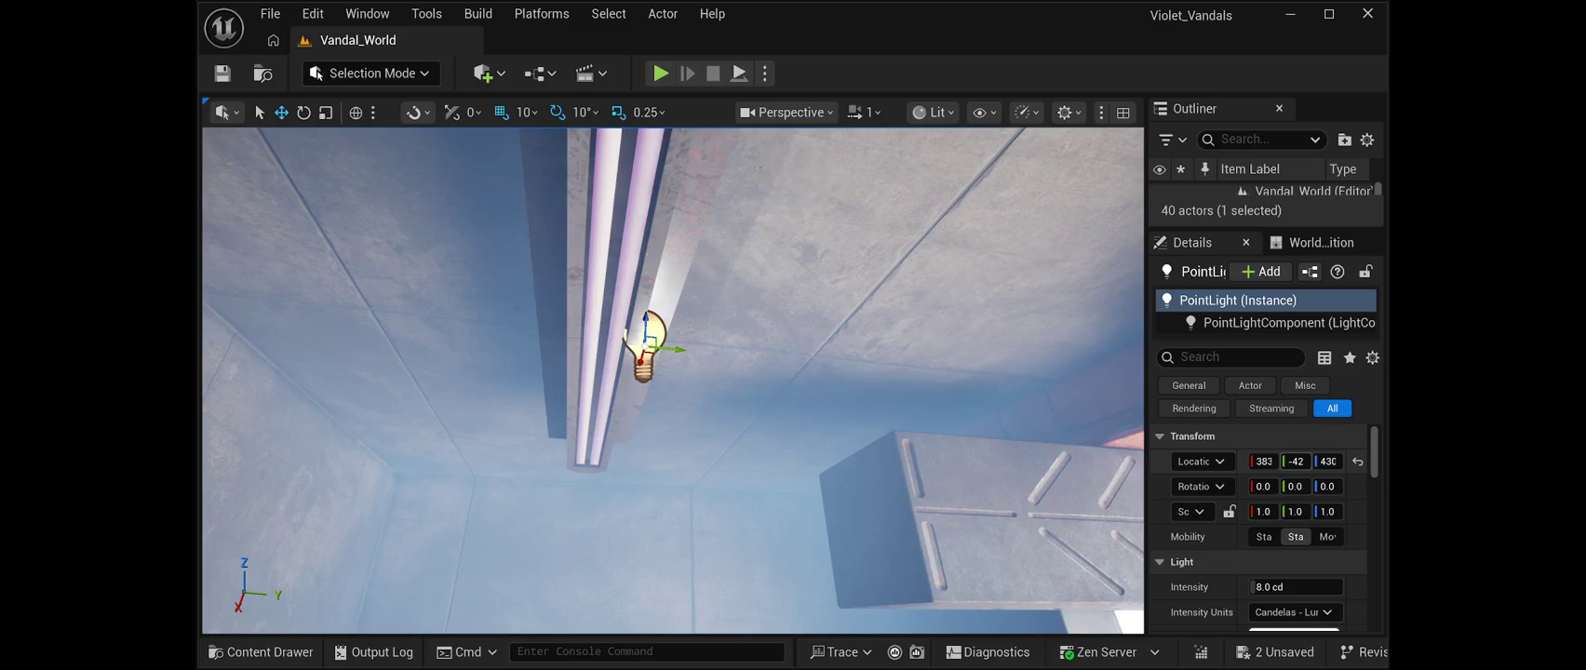
left_click_drag(1264, 460, 1291, 461)
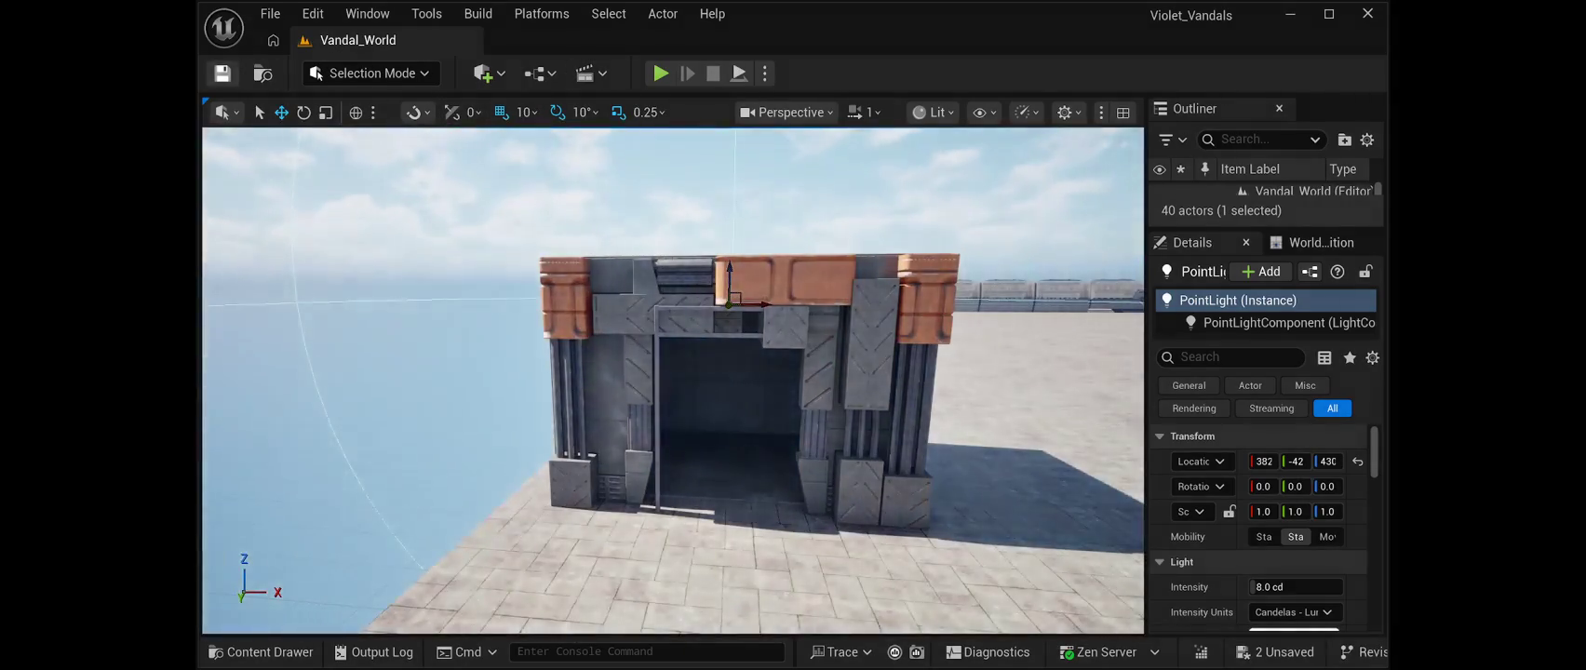
left_click(221, 73)
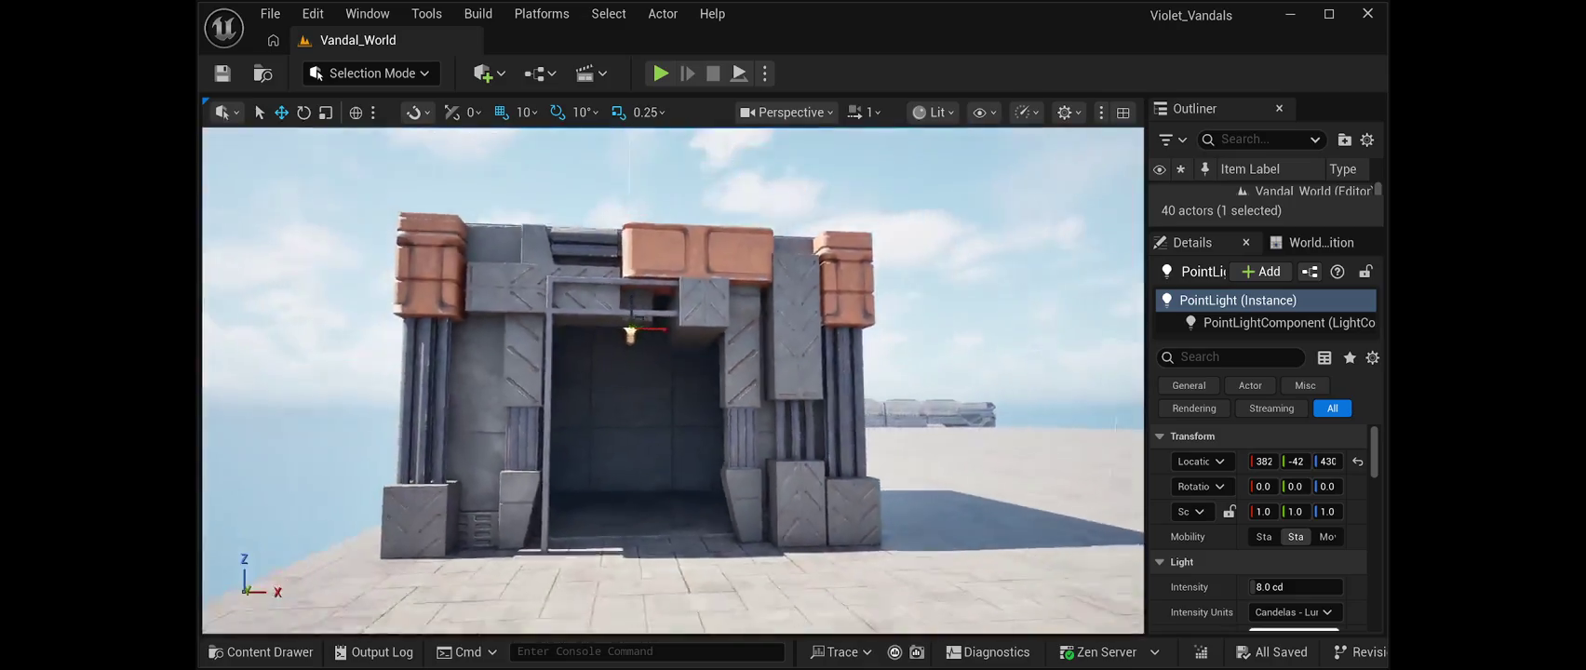
Play-test the level with Alt+P, then stop the test
key("alt+p")
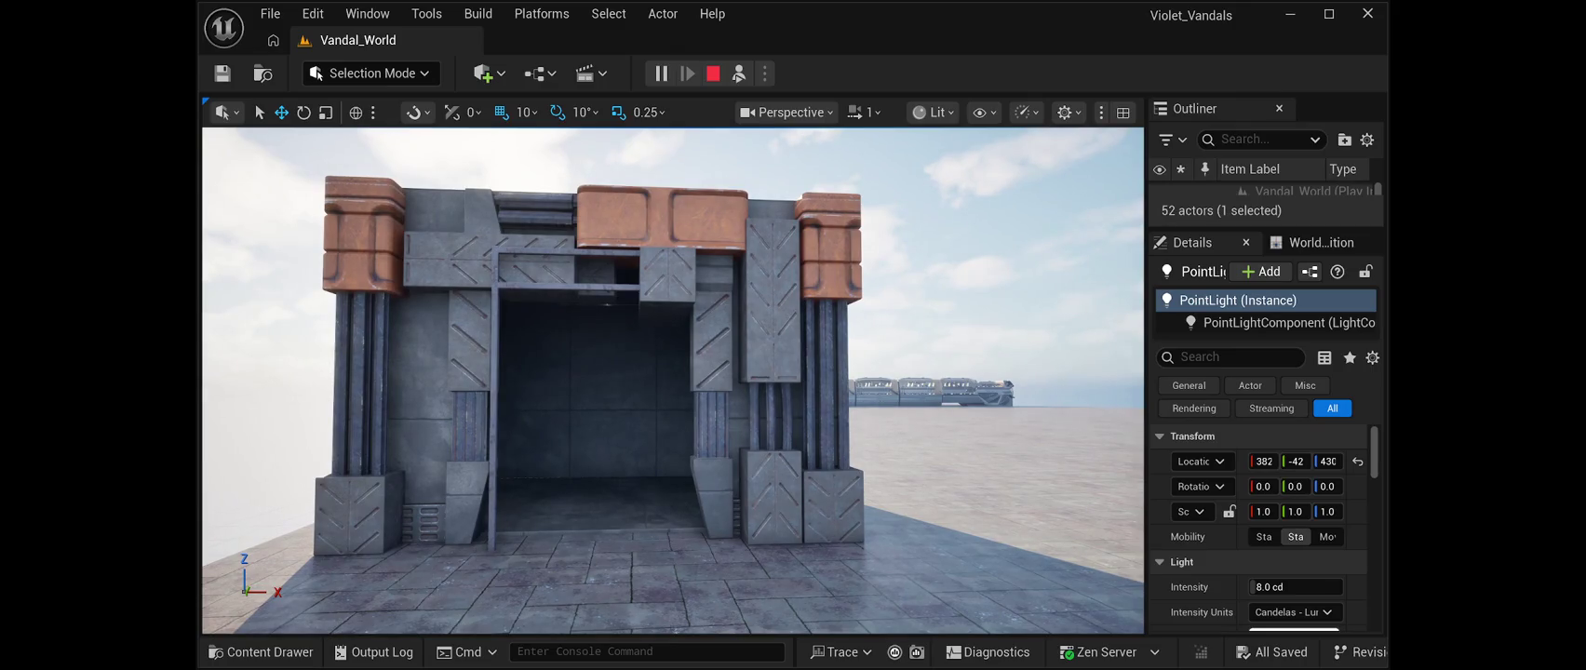
key("Escape")
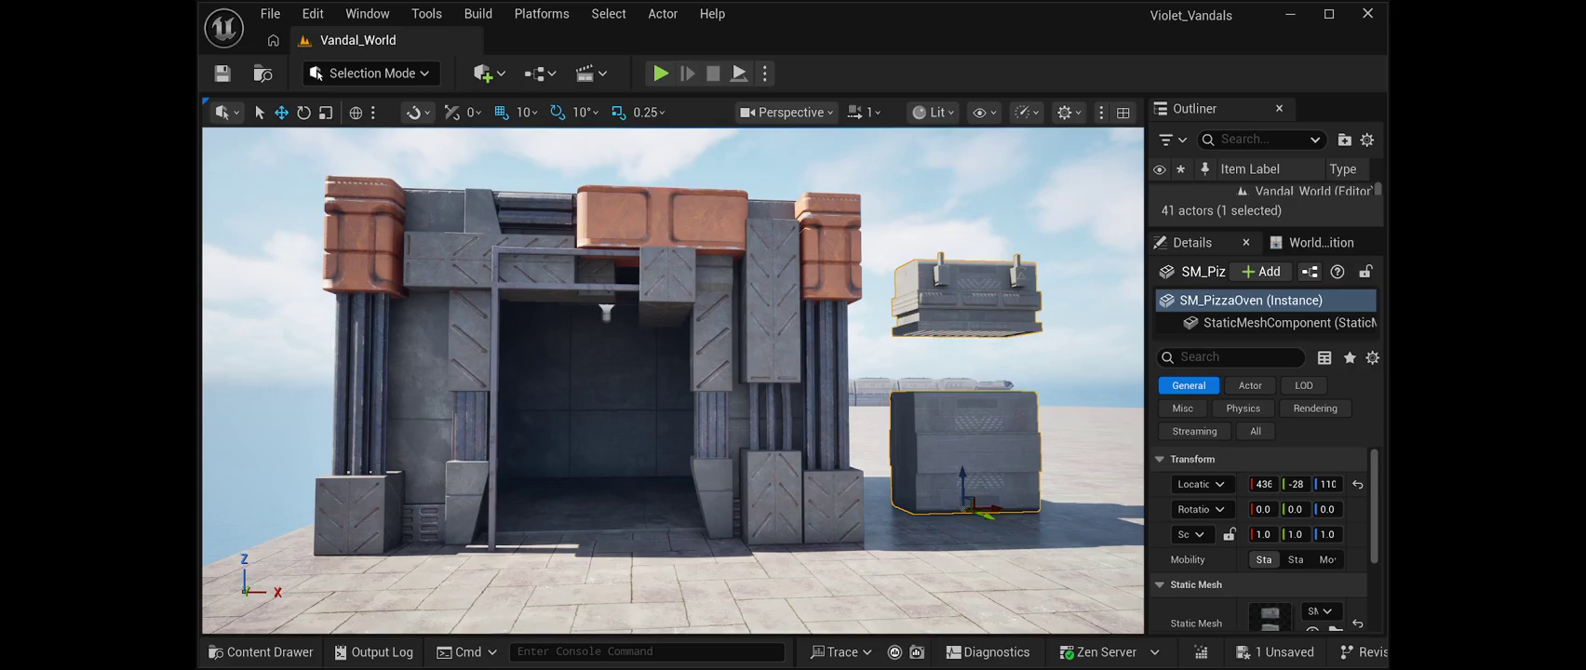
Move the SM_PizzaOven from beside the building into the shop toward the wall
left_click_drag(672, 381, 521, 377)
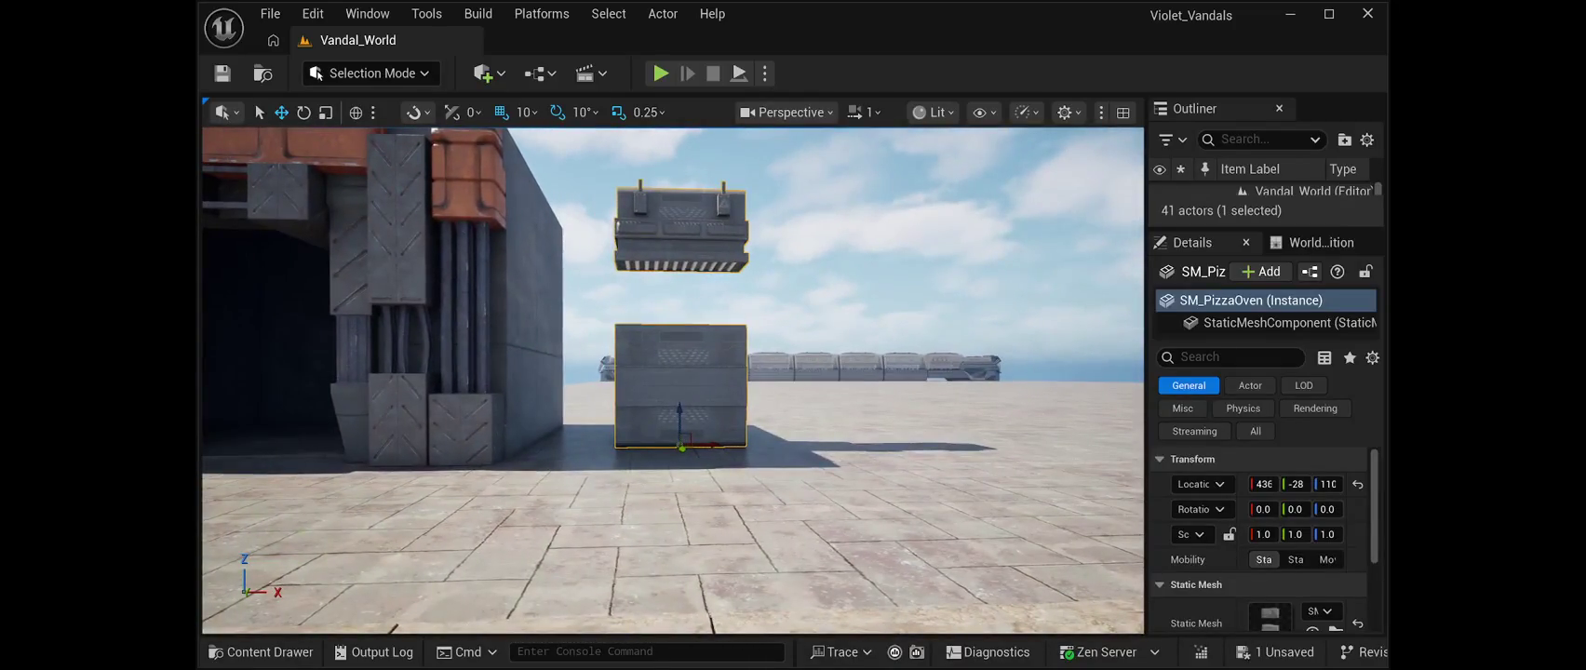
mouse_move(712, 445)
left_mouse_down()
mouse_move(372, 438)
mouse_move(428, 372)
left_mouse_up()
key("f")
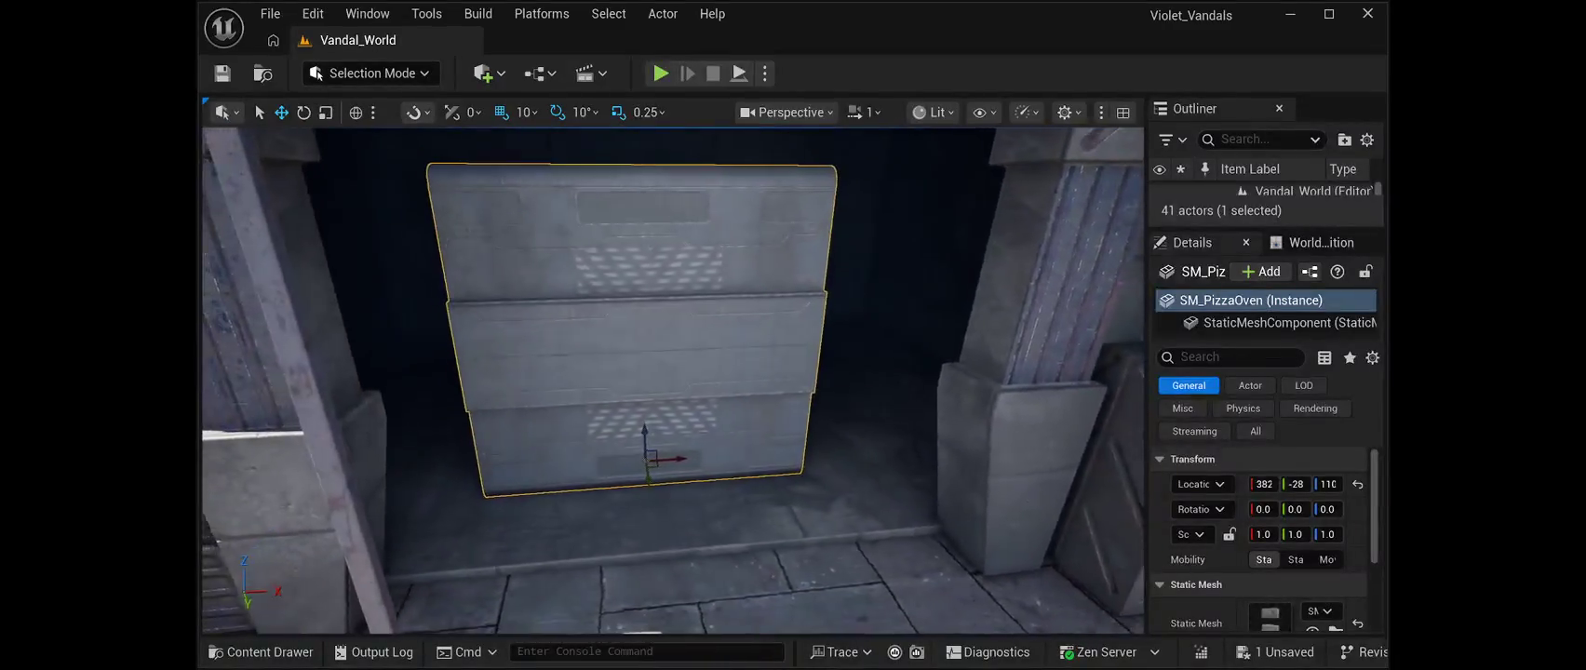
mouse_move(650, 462)
left_mouse_down()
mouse_move(637, 353)
mouse_move(670, 345)
mouse_move(712, 368)
left_mouse_up()
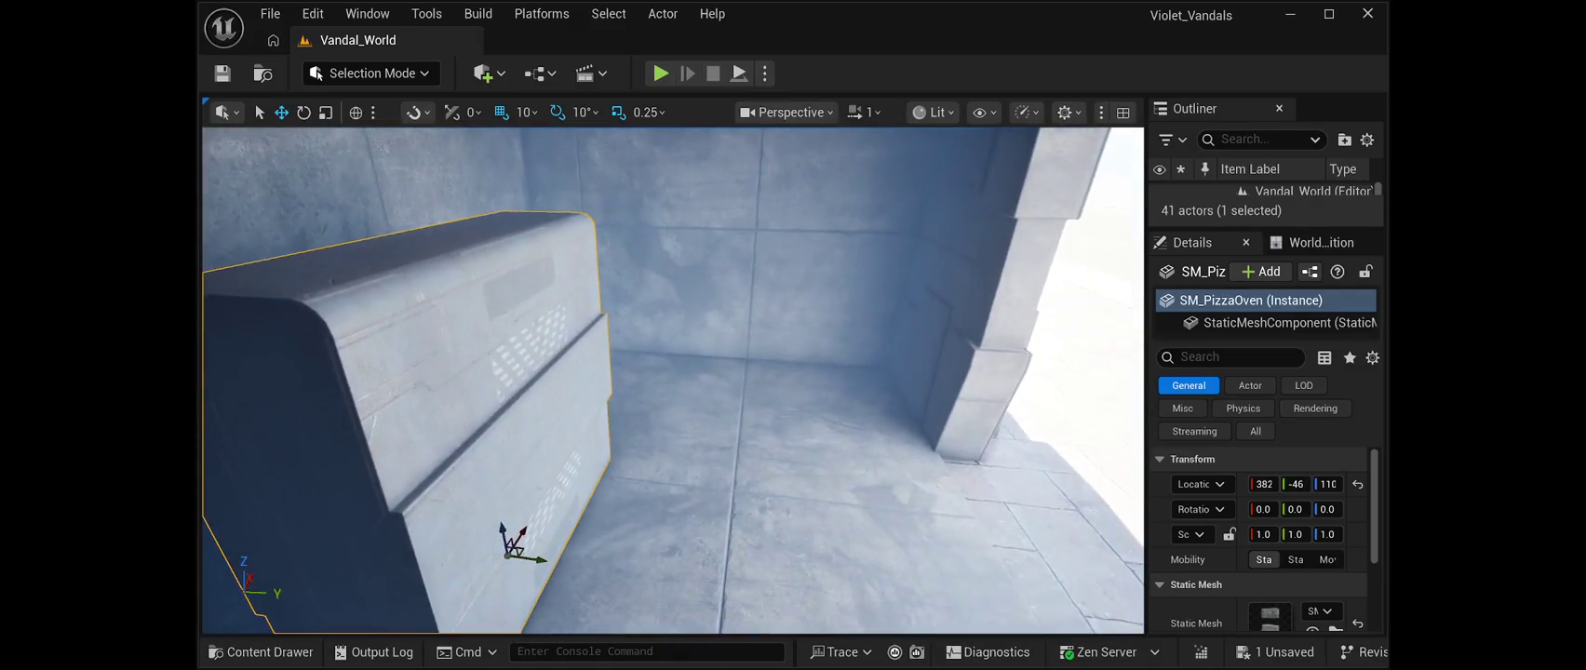
mouse_move(523, 532)
left_mouse_down()
mouse_move(557, 470)
mouse_move(647, 419)
left_mouse_up()
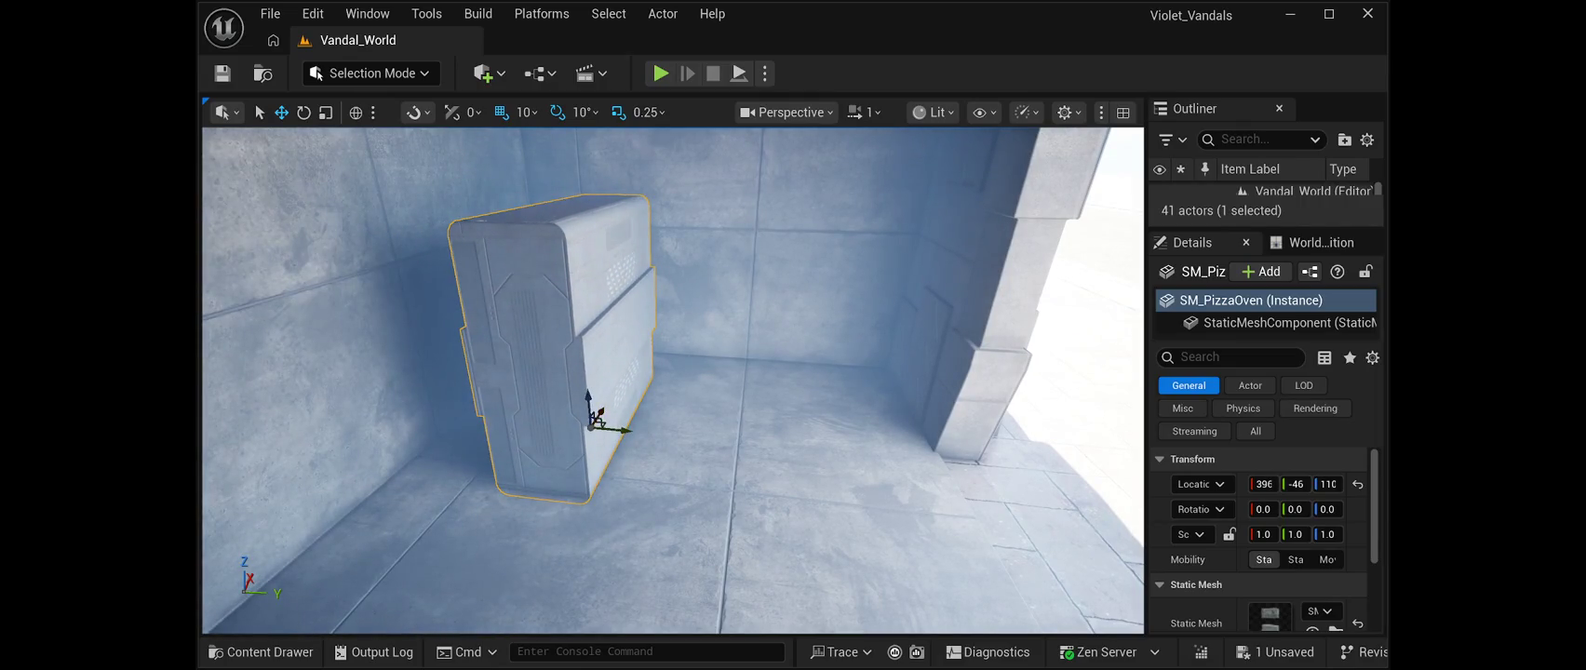
Rotate the oven about 89° on Z and push it against the wall at 409, -46, 110
key("e")
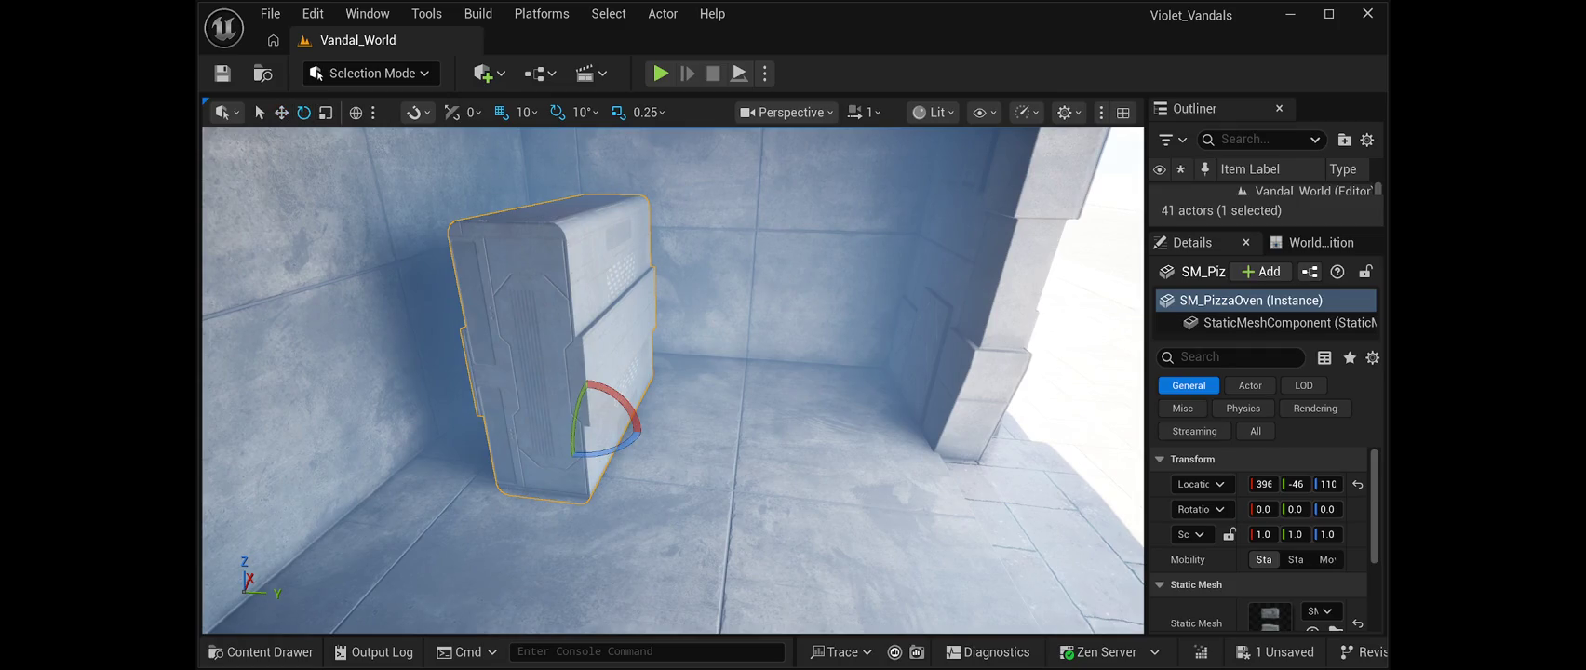
left_click_drag(605, 447, 610, 405)
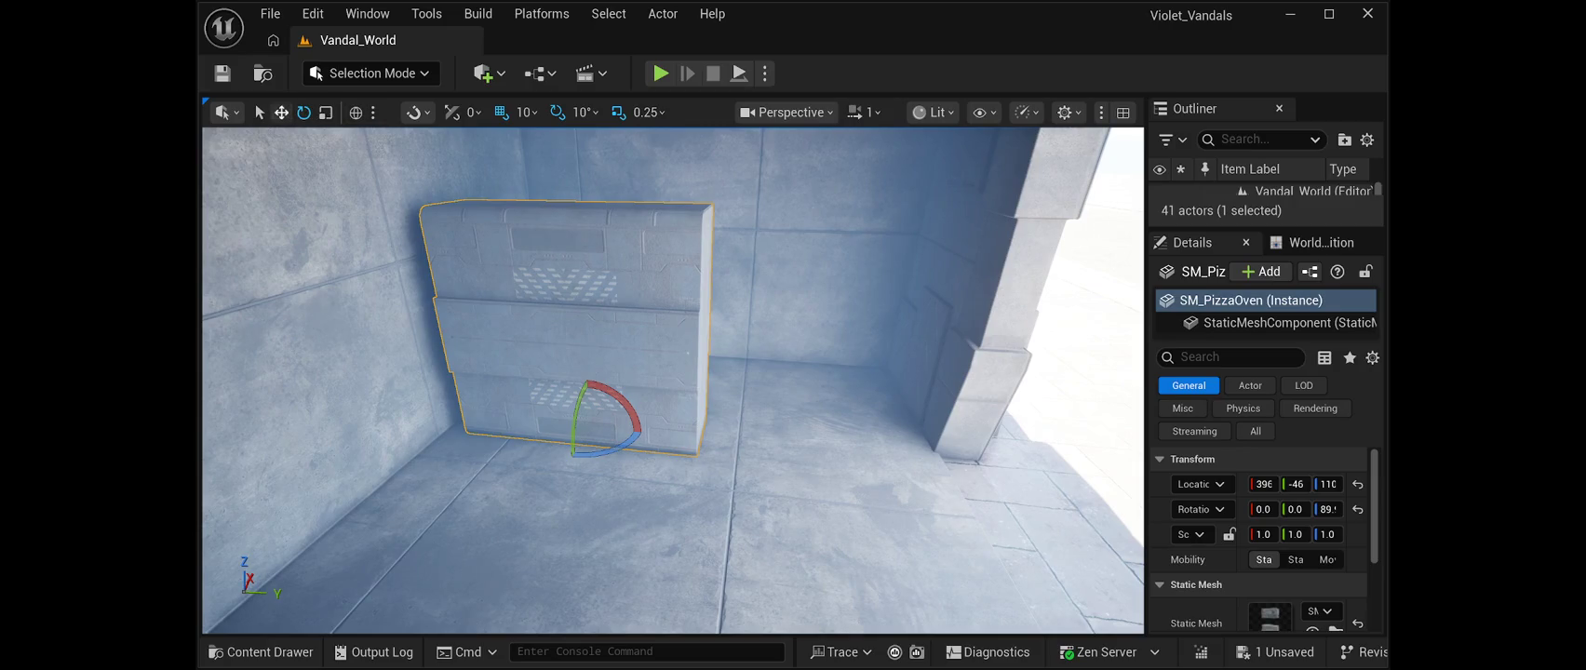
key("w")
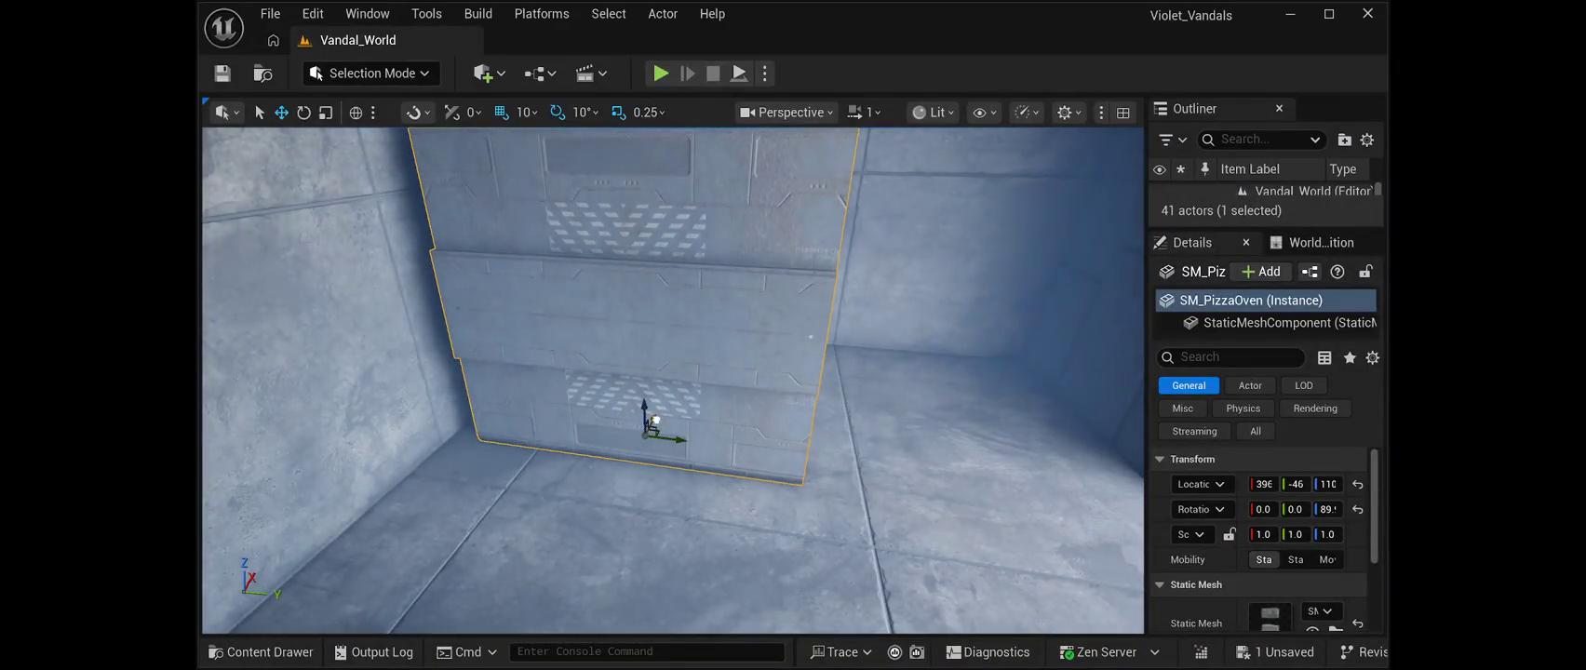
mouse_move(654, 421)
left_mouse_down()
mouse_move(736, 345)
mouse_move(680, 242)
left_mouse_up()
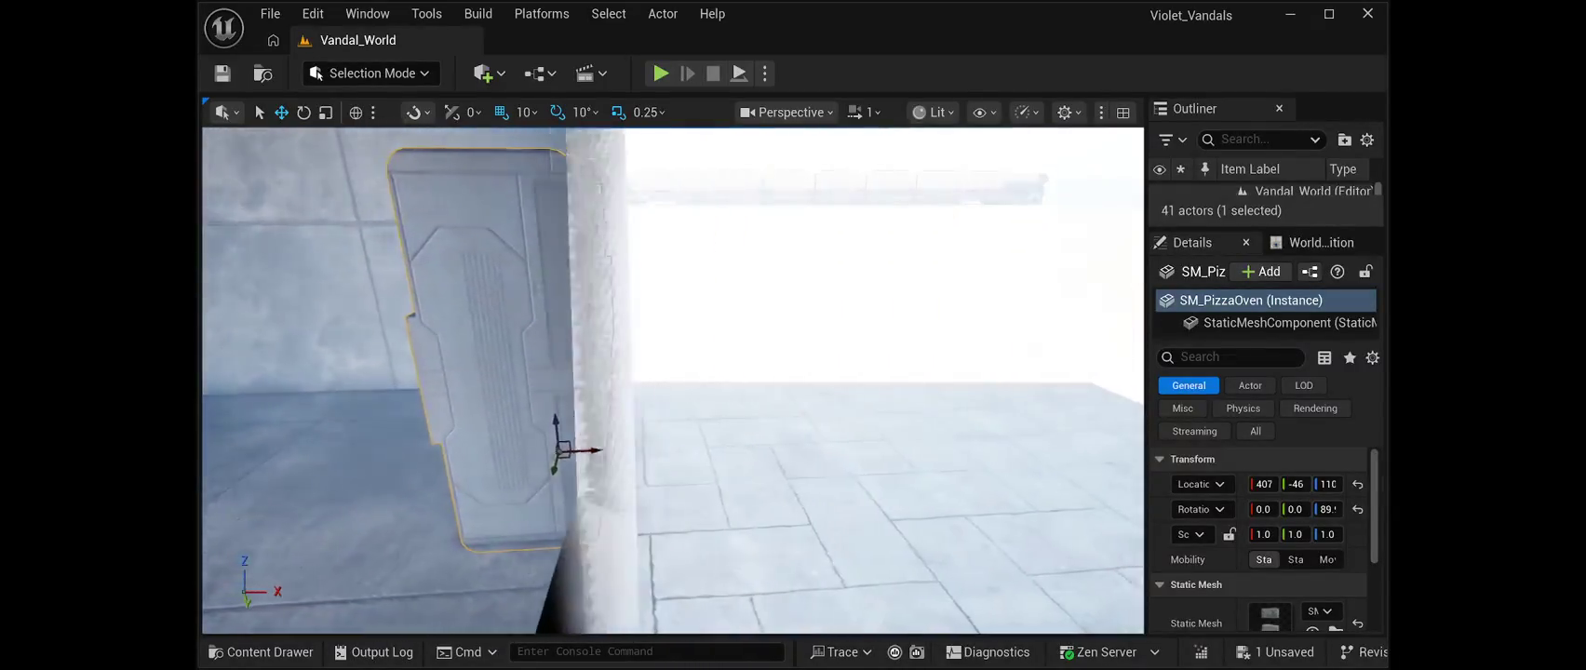
left_click_drag(680, 373, 661, 373)
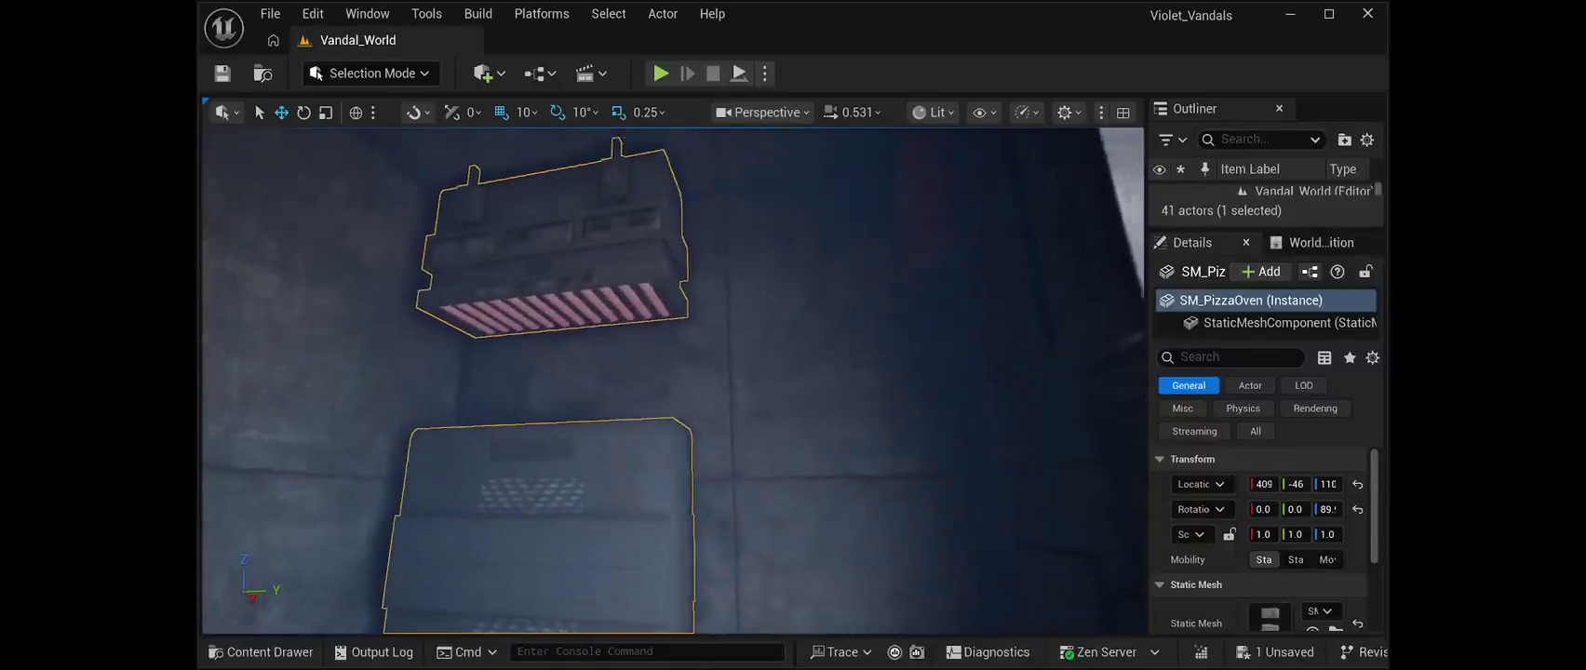
Play-test the level, walking into the shop to check the oven, then stop
key("alt+p")
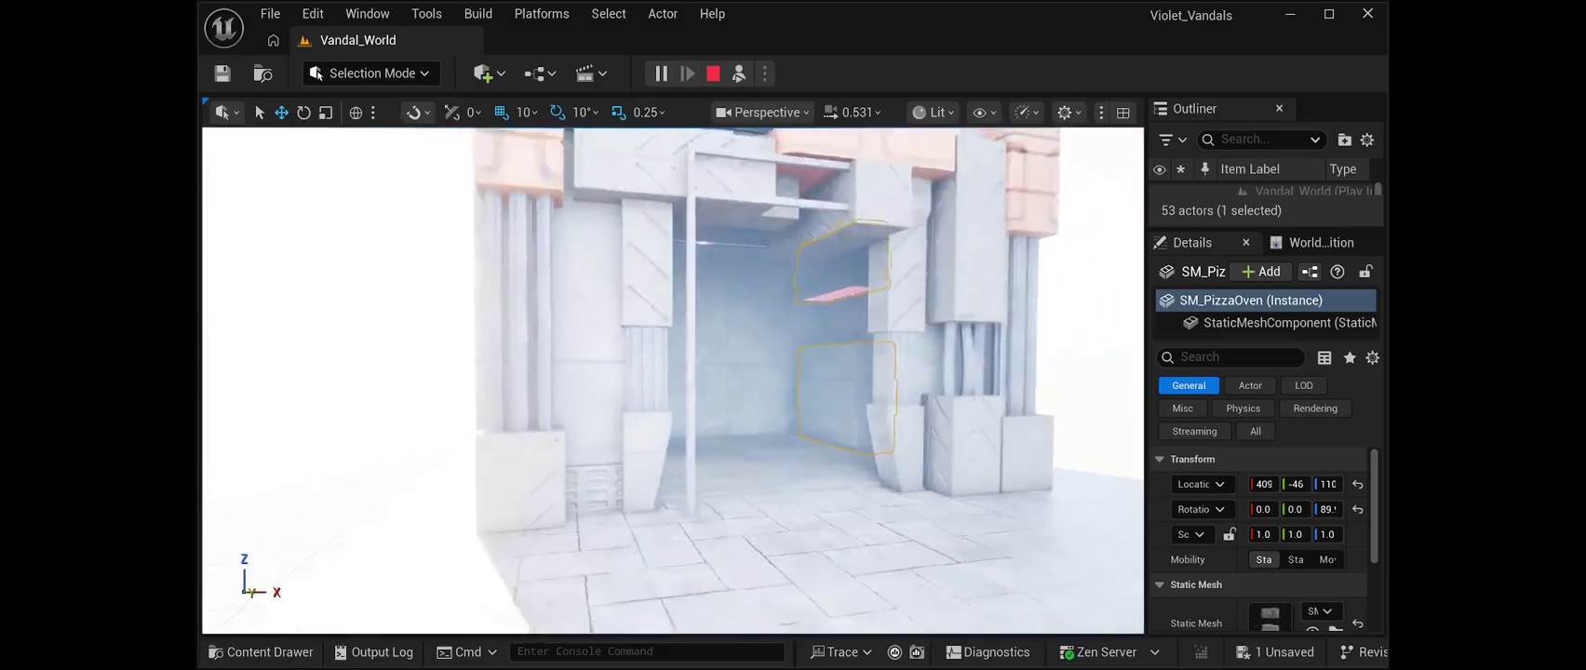
key("w")
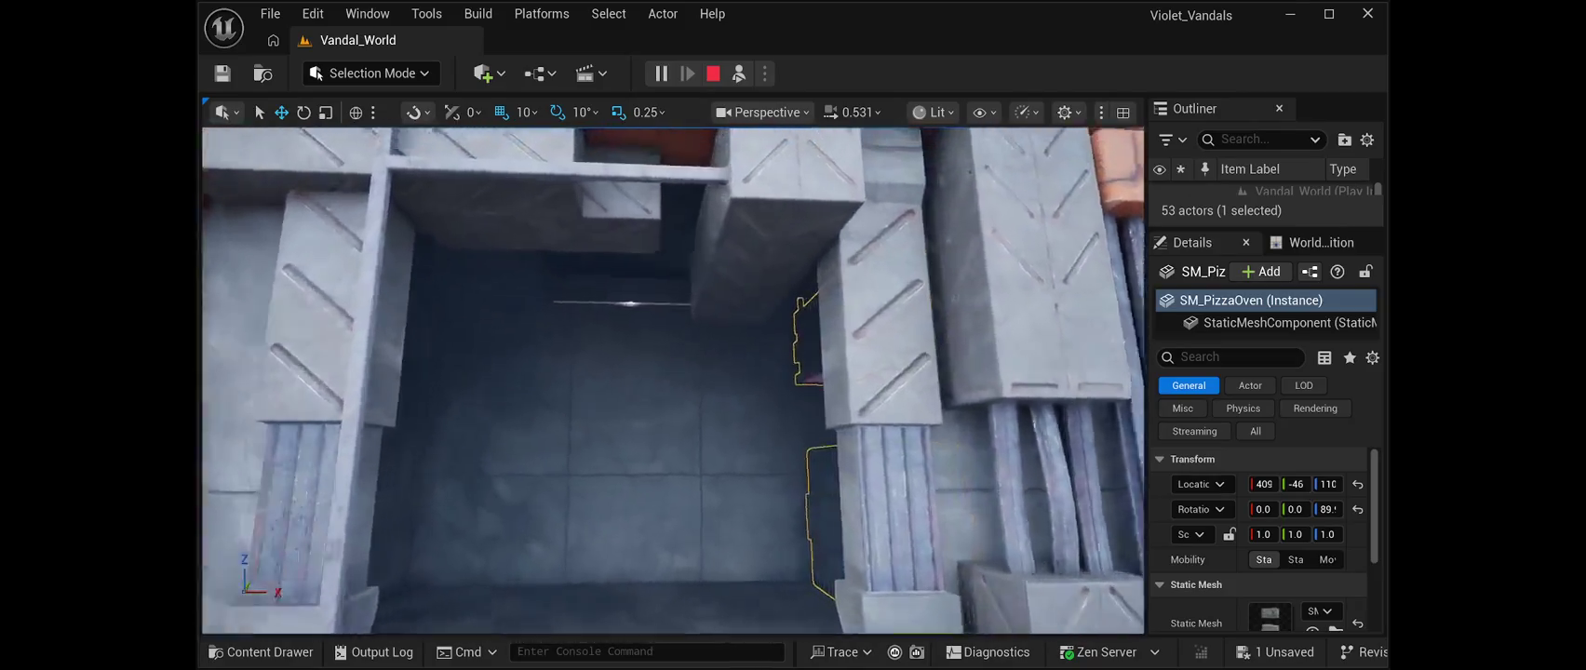
key("w")
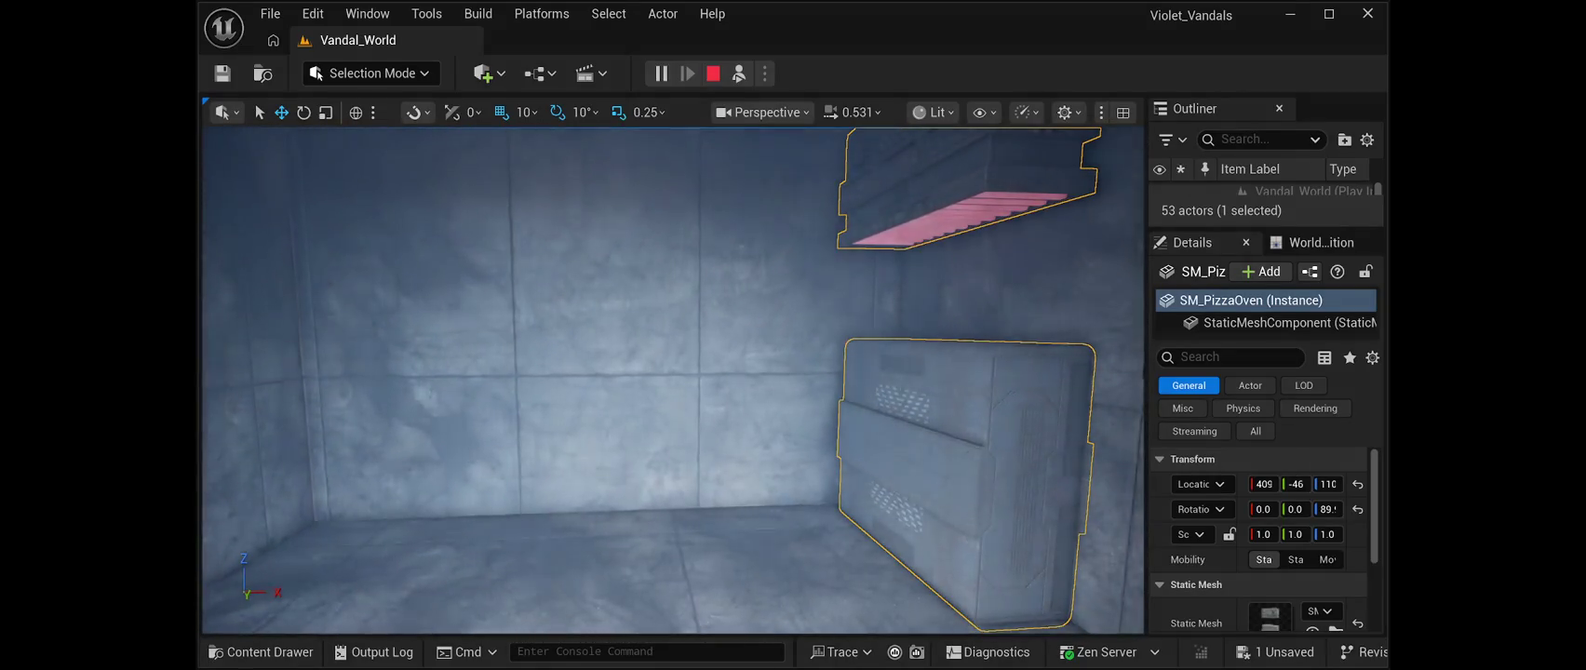
key("s")
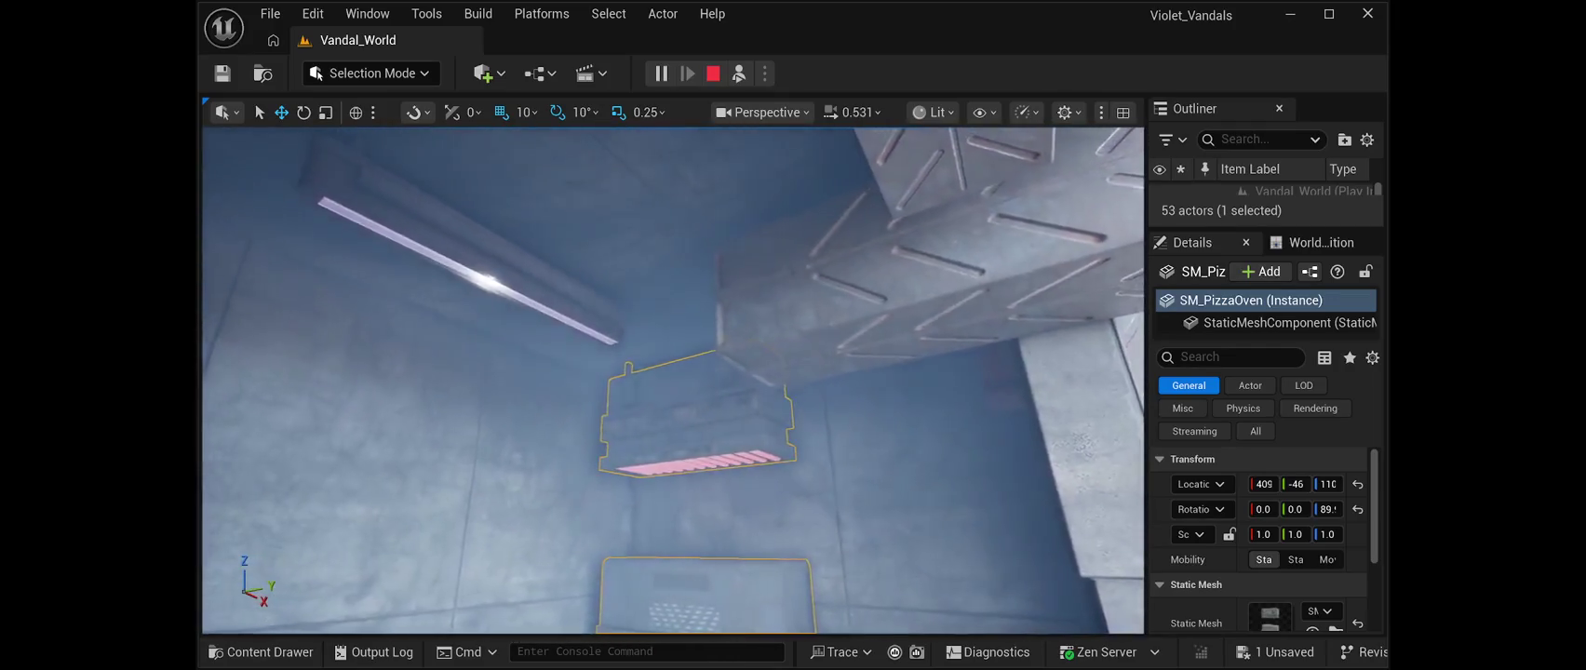
key("w")
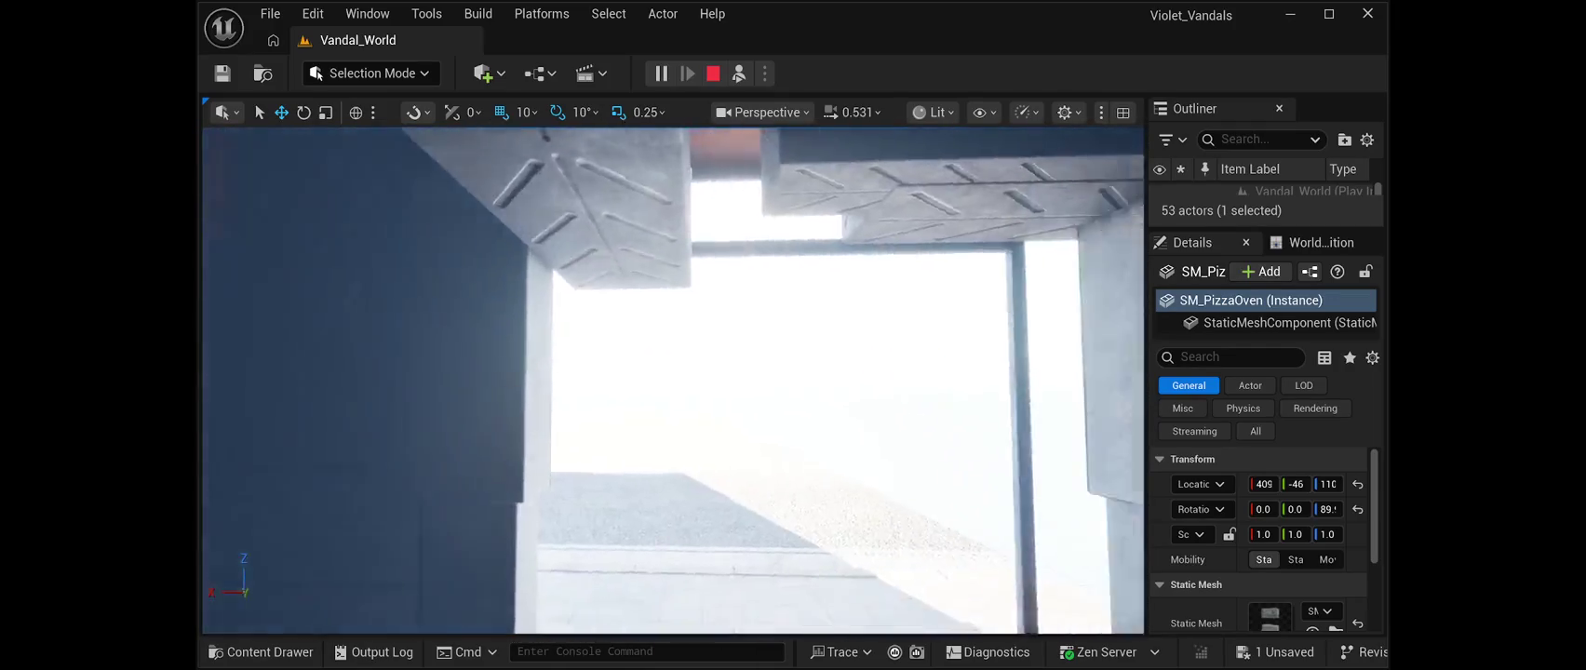
key("s")
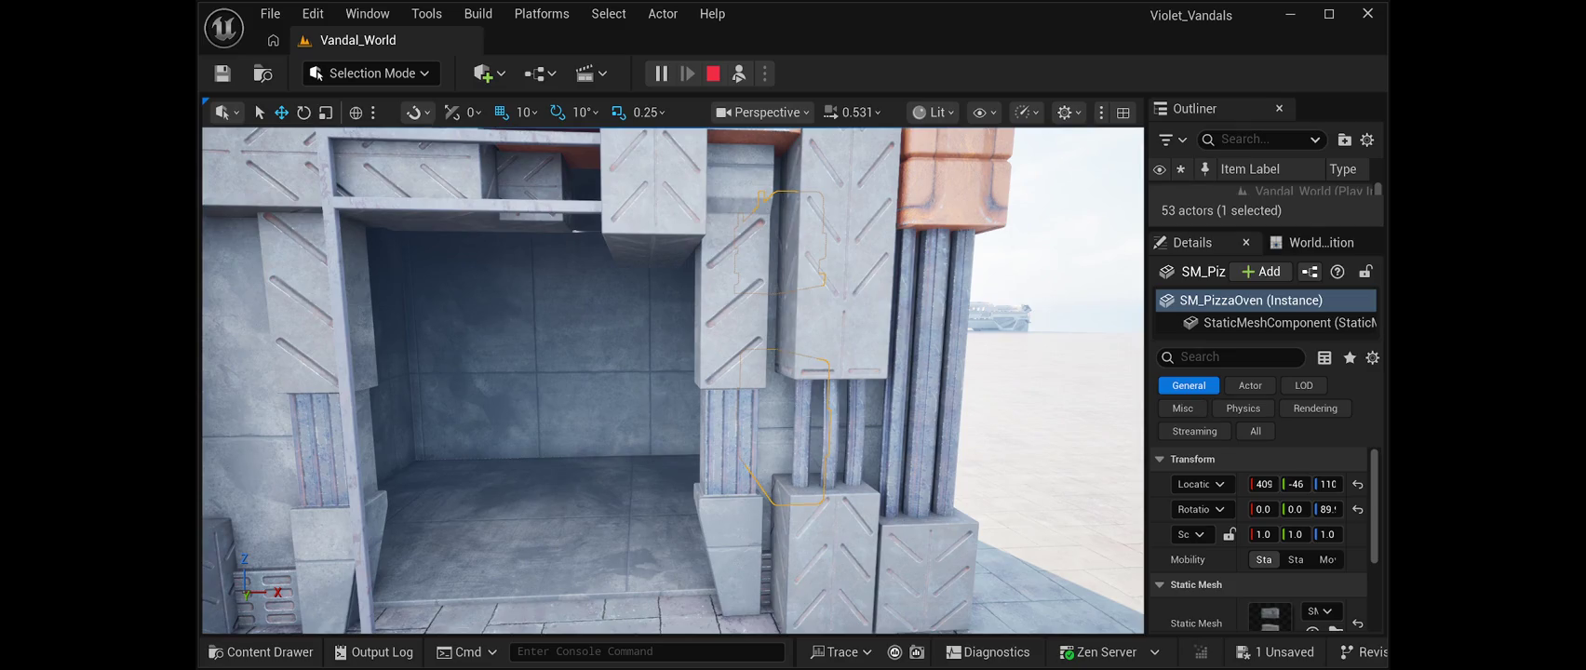
key("Escape")
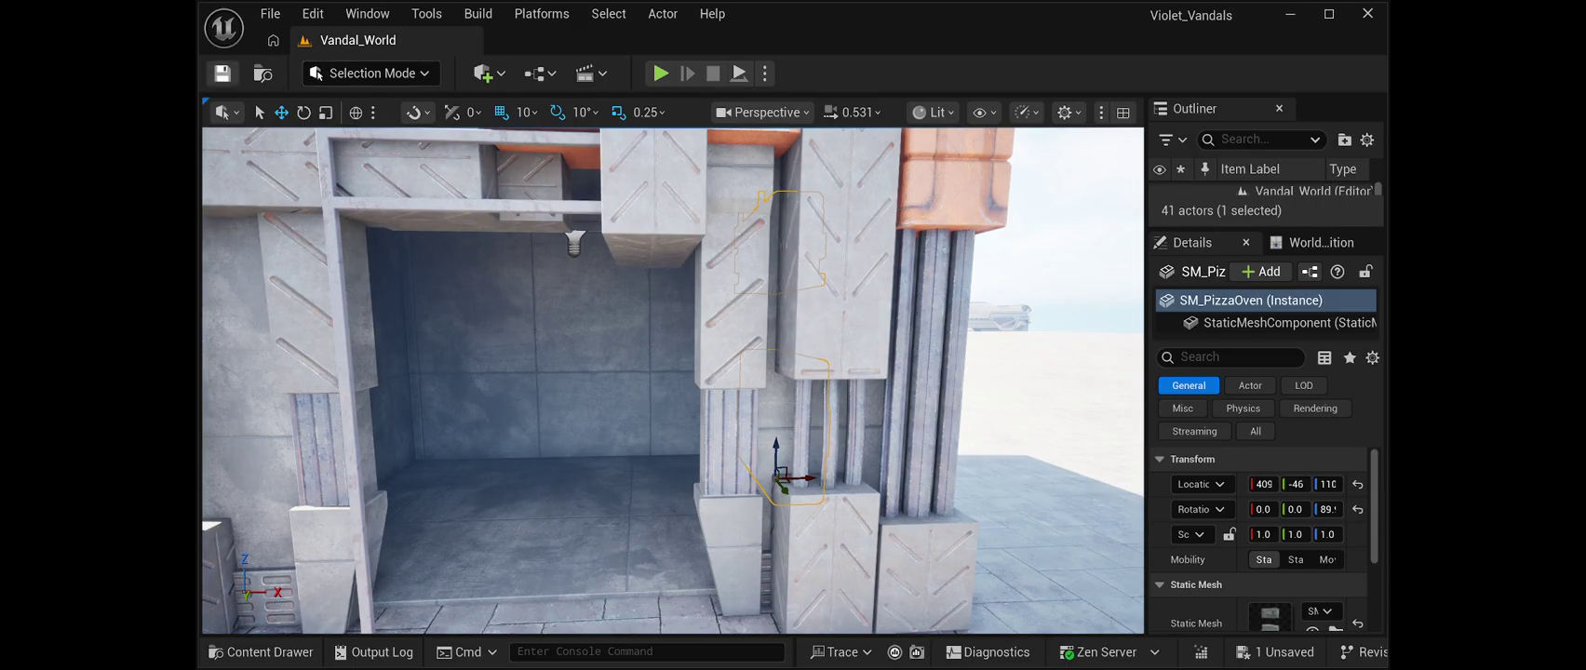
Save the level and browse the File menu
left_click(221, 74)
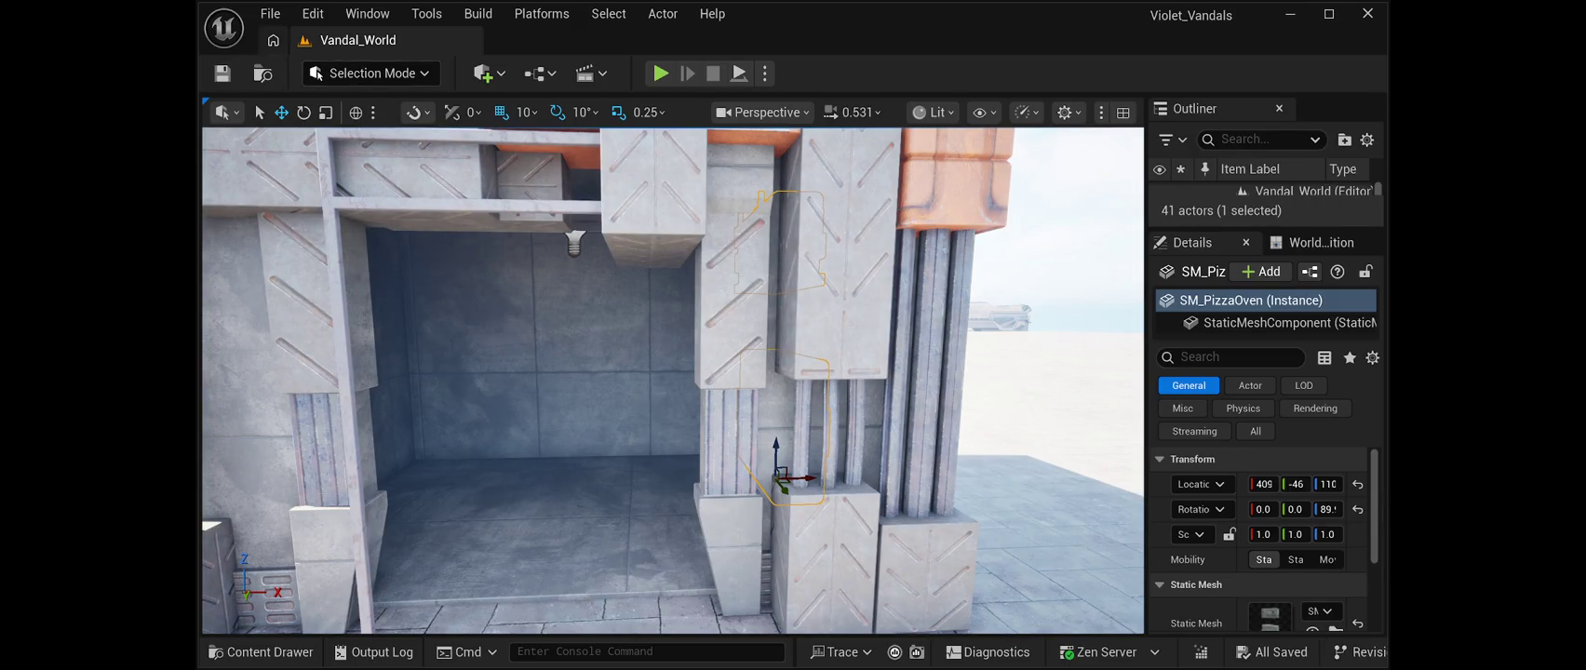
left_click(270, 14)
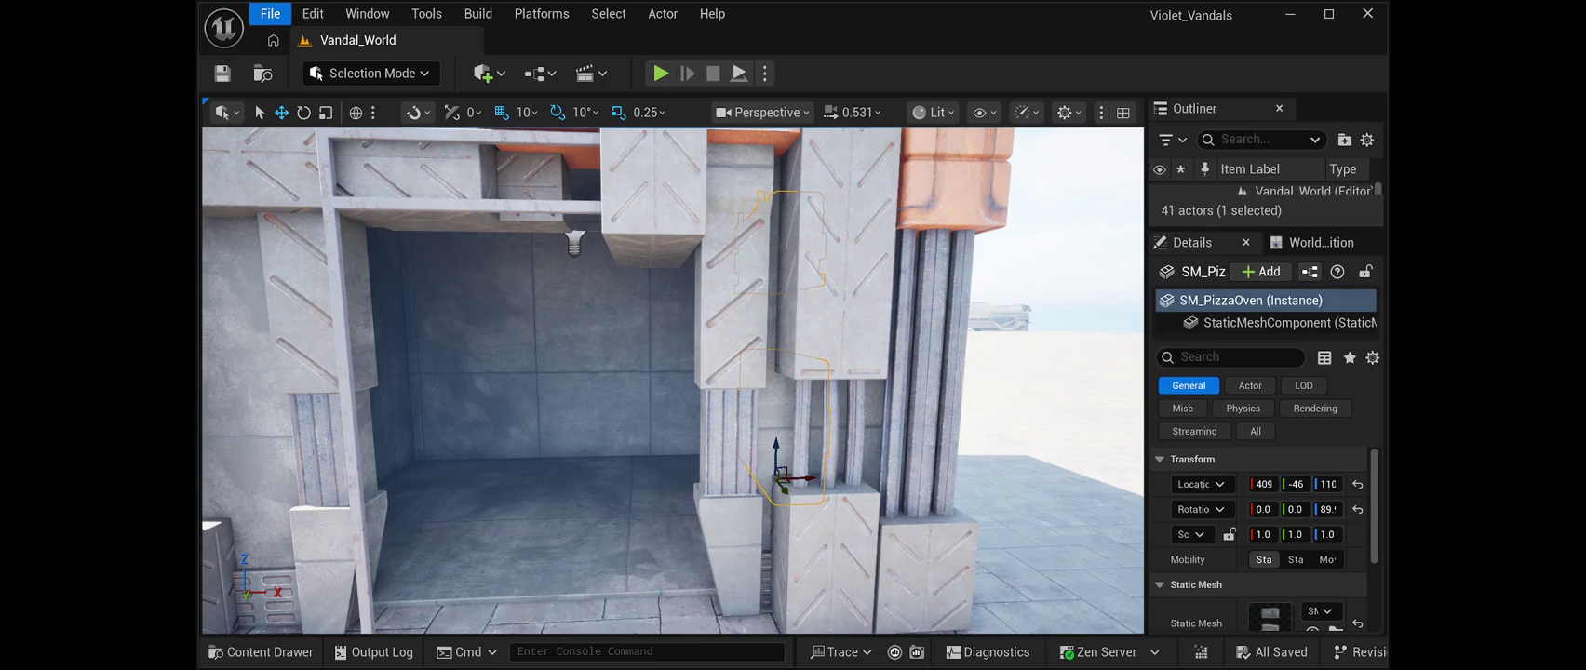
scroll(672, 381, "up", 10)
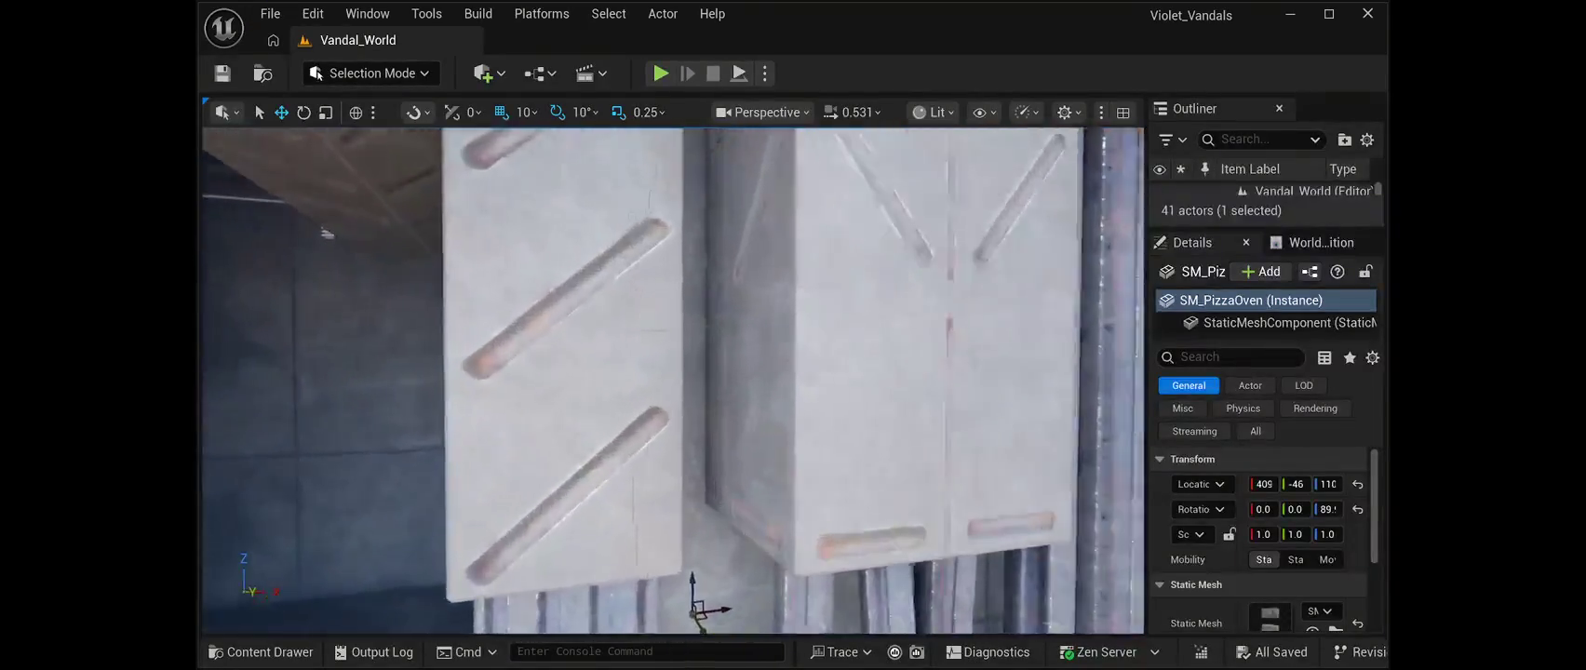
scroll(673, 381, "down", 10)
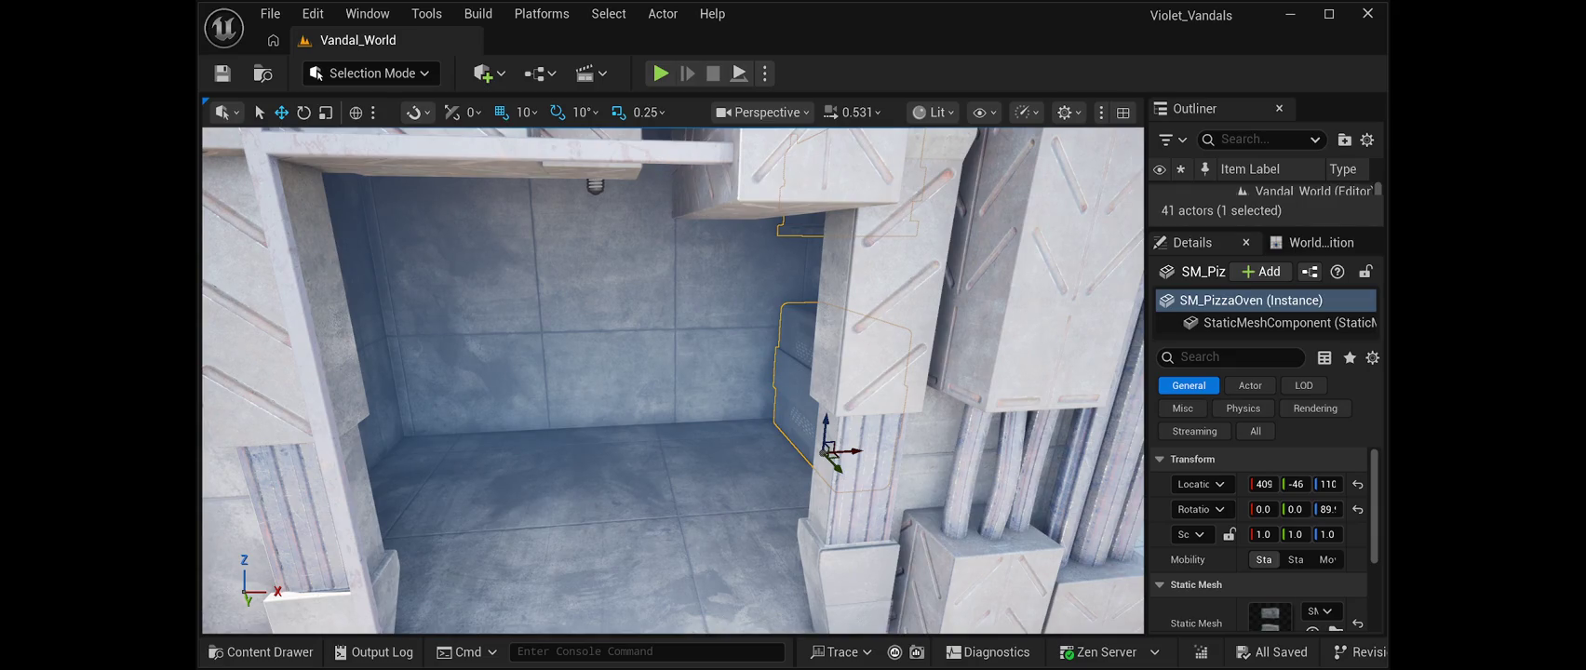
scroll(672, 380, "down", 15)
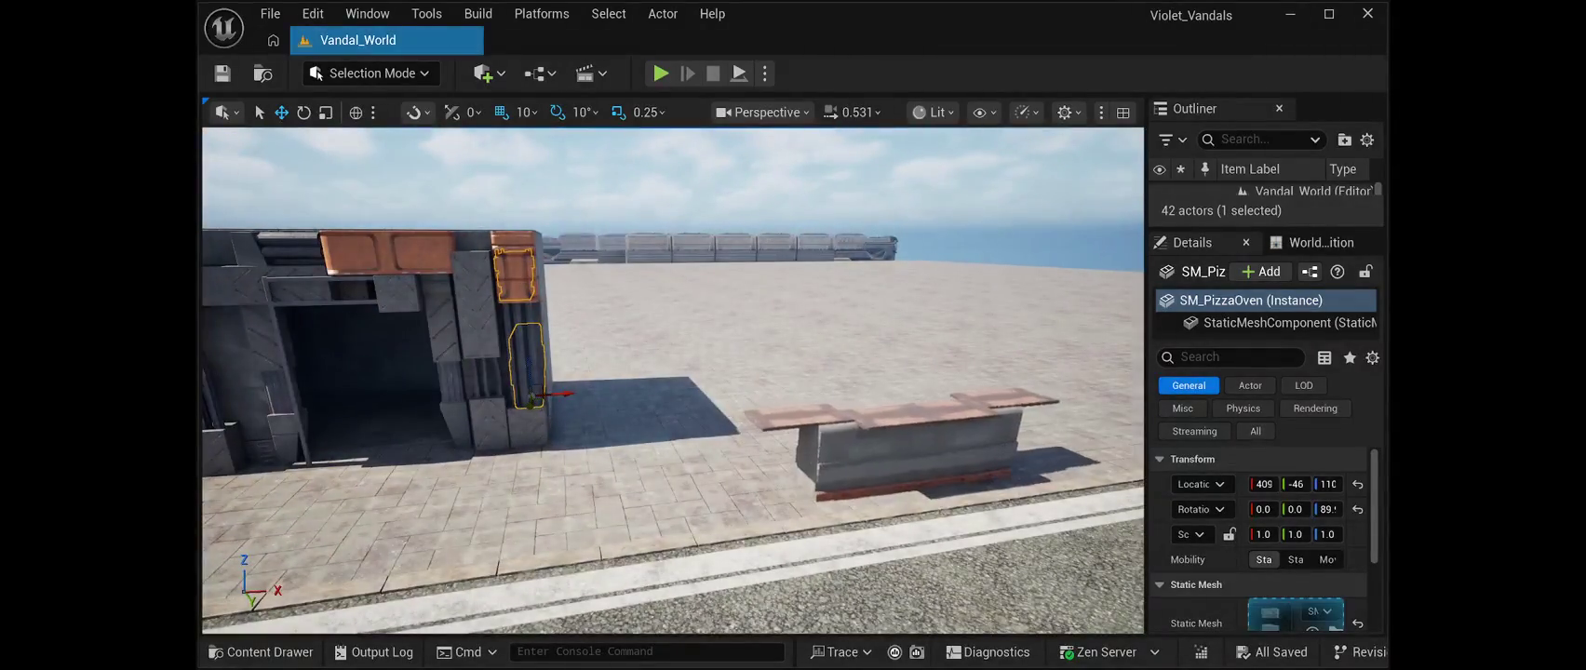
Slide the SM_PizzaTableFront counter in front of the oven
key("d")
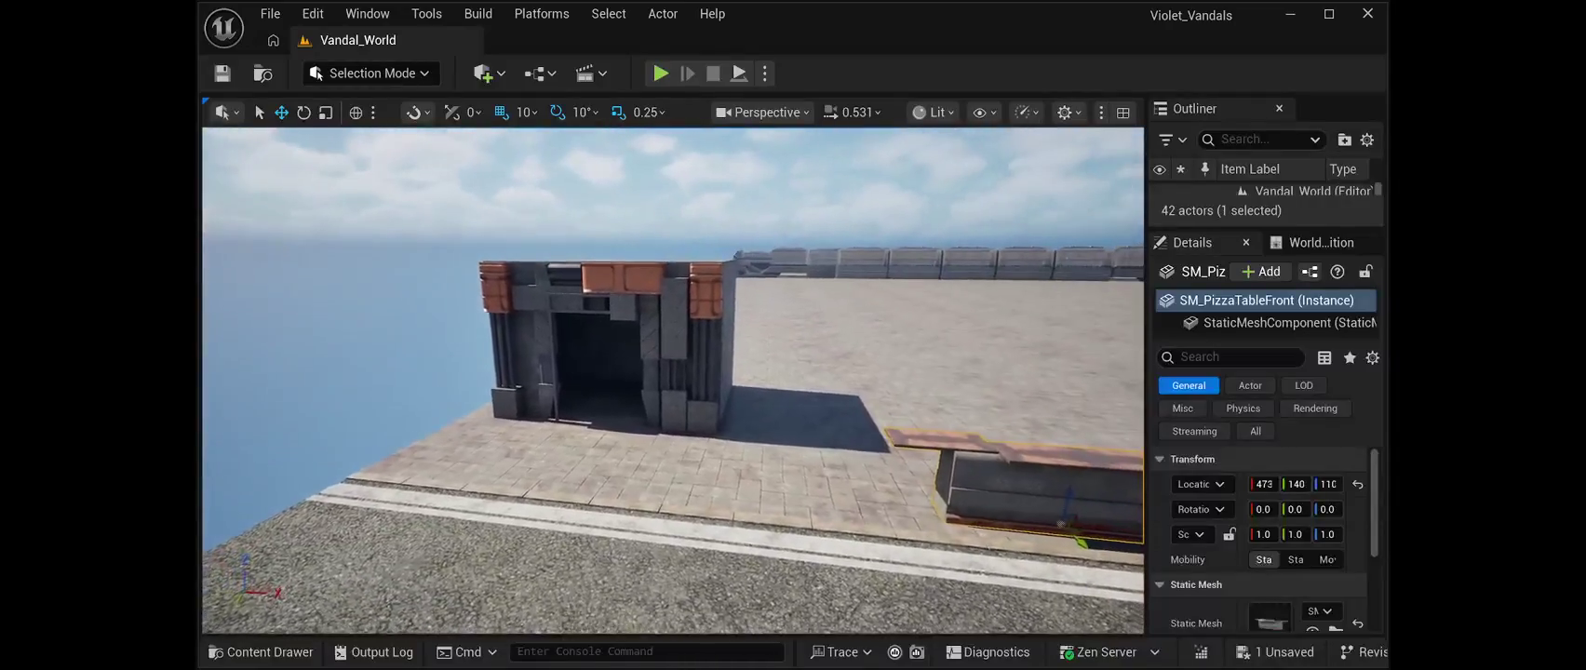
left_click_drag(1264, 484, 1233, 485)
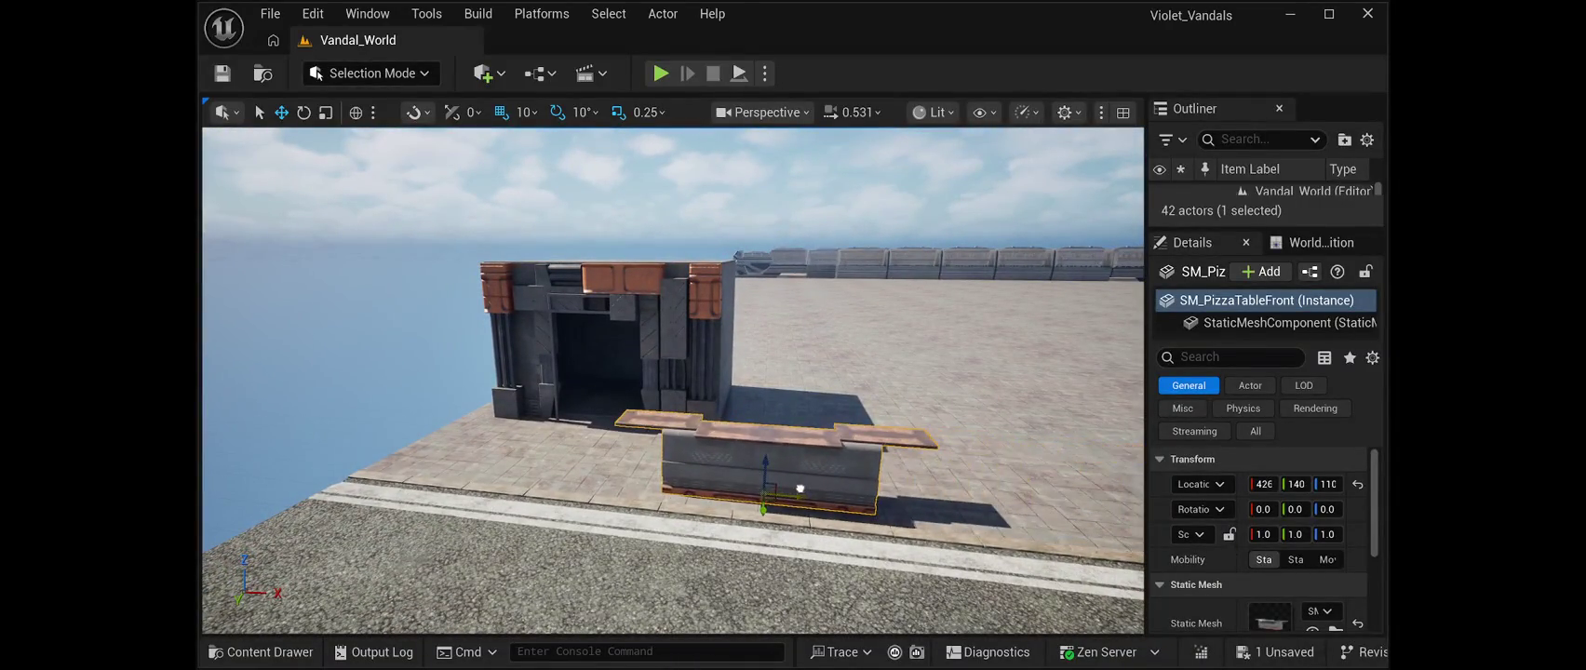
key("s")
key("a")
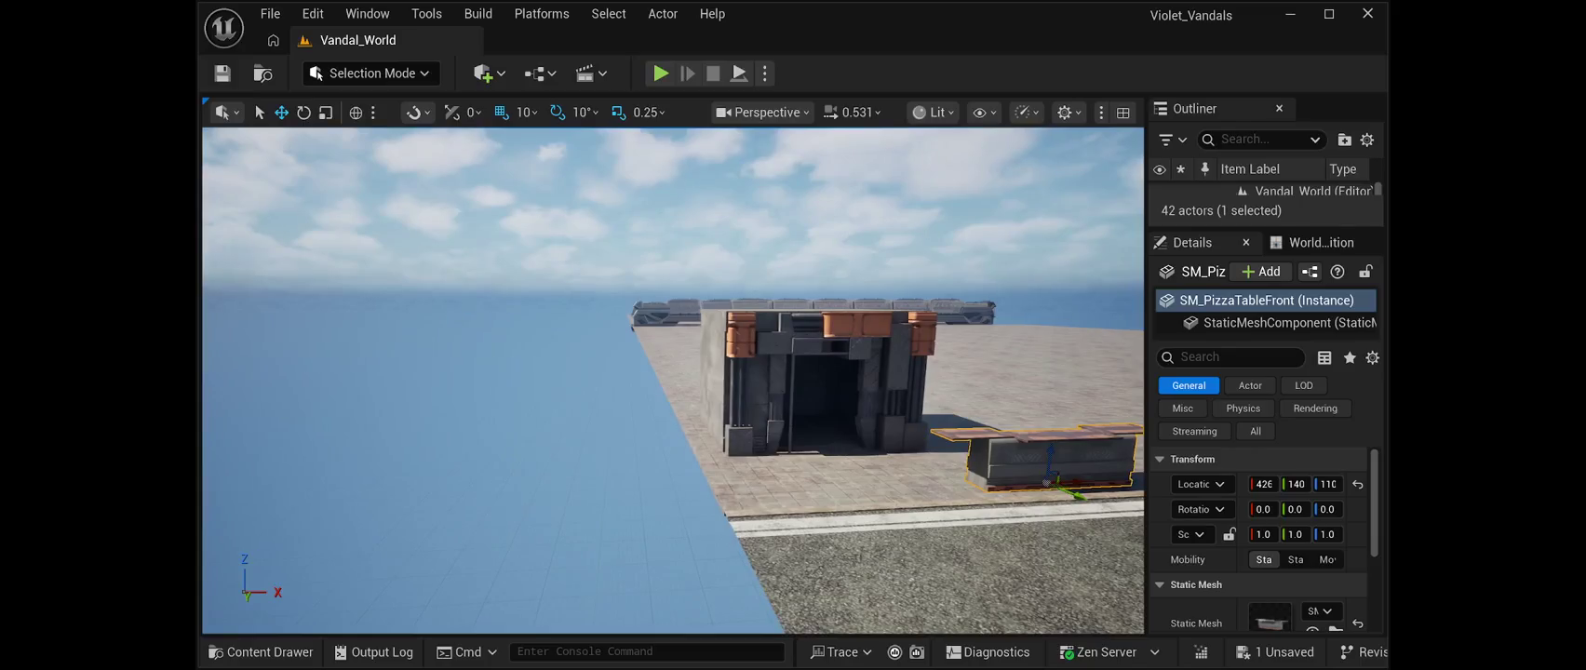
mouse_move(1088, 500)
left_mouse_down()
mouse_move(887, 479)
mouse_move(840, 432)
left_mouse_up()
Nudge the counter along X and move the SM_PizzaTable into the shop doorway
key("f")
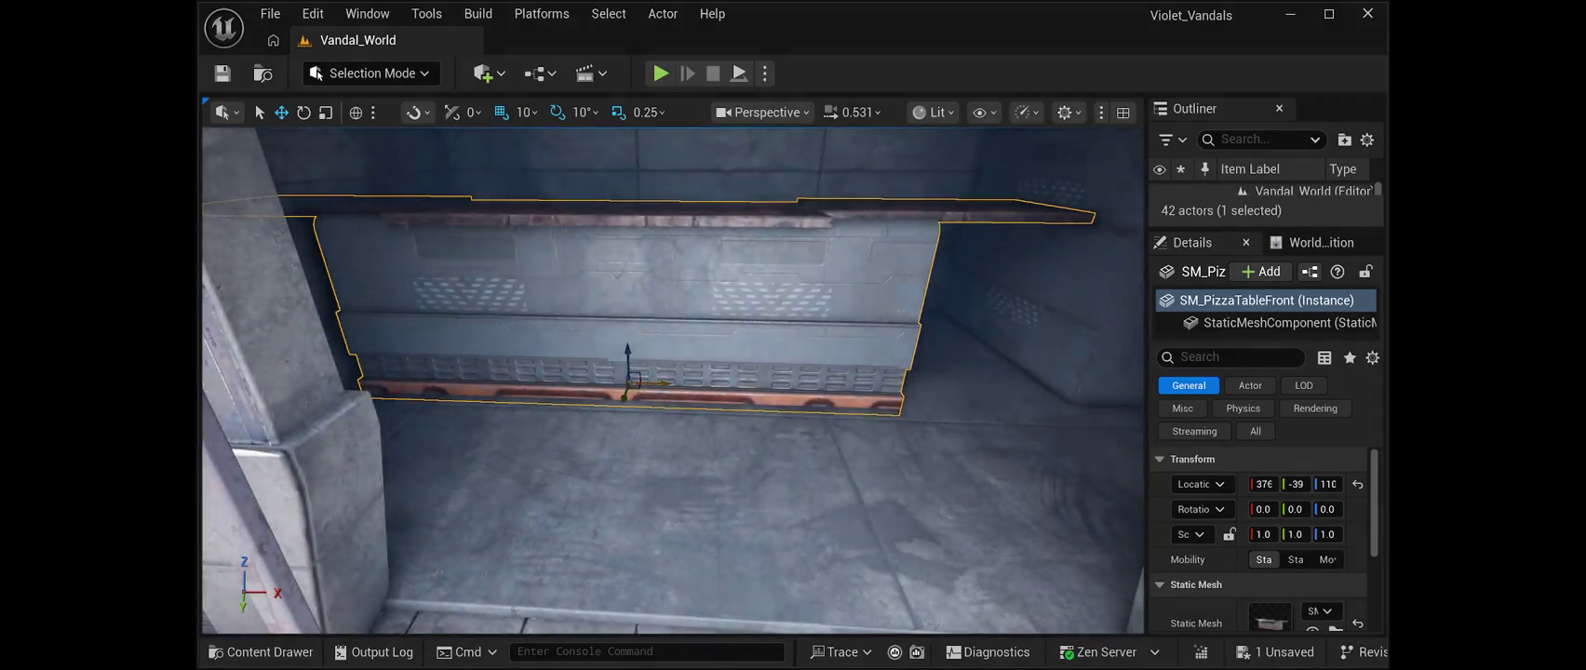
left_click_drag(712, 384, 733, 384)
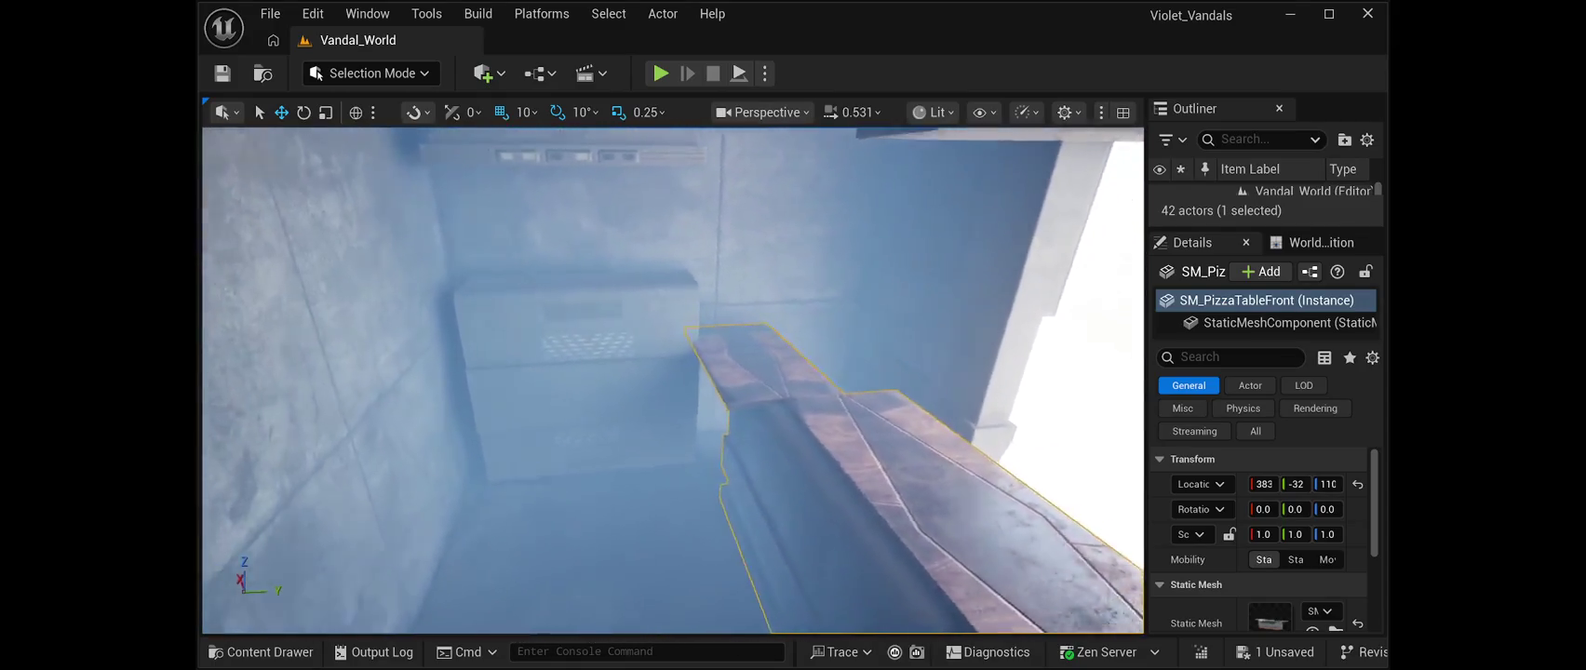
key("f")
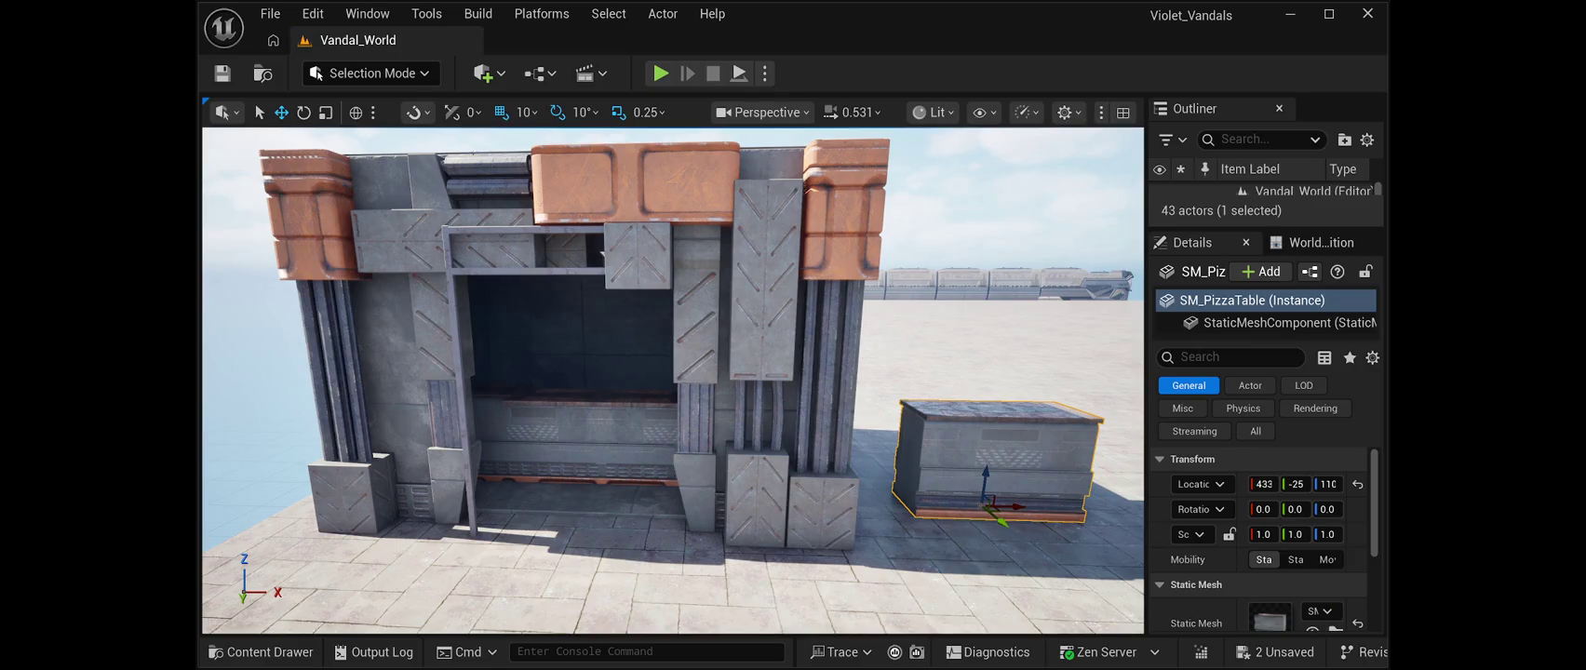
mouse_move(1010, 507)
left_mouse_down()
mouse_move(572, 489)
mouse_move(605, 437)
mouse_move(647, 429)
mouse_move(636, 470)
mouse_move(512, 449)
mouse_move(429, 521)
mouse_move(516, 507)
mouse_move(563, 279)
mouse_move(615, 172)
left_mouse_up()
Frame the SM_PizzaTable in the view and open the Content Drawer
key("f")
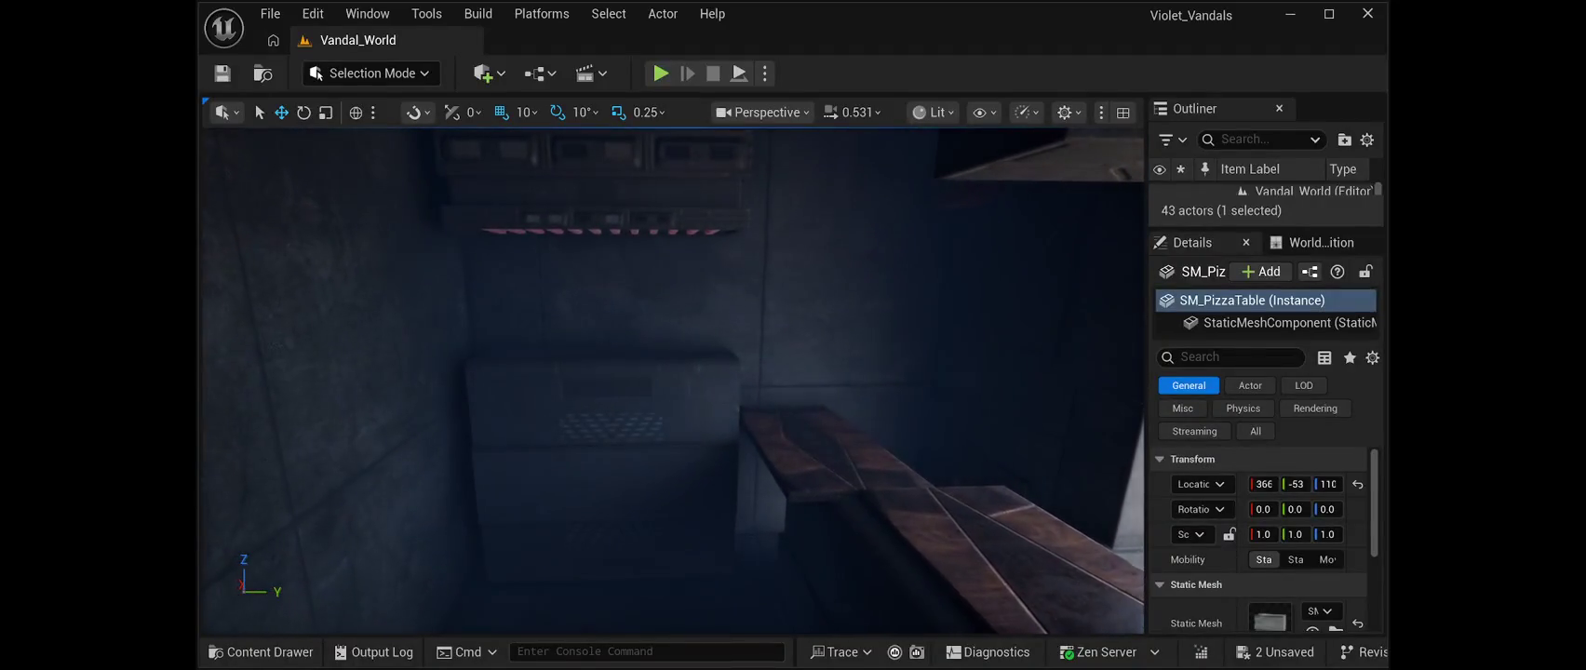
key("ctrl+space")
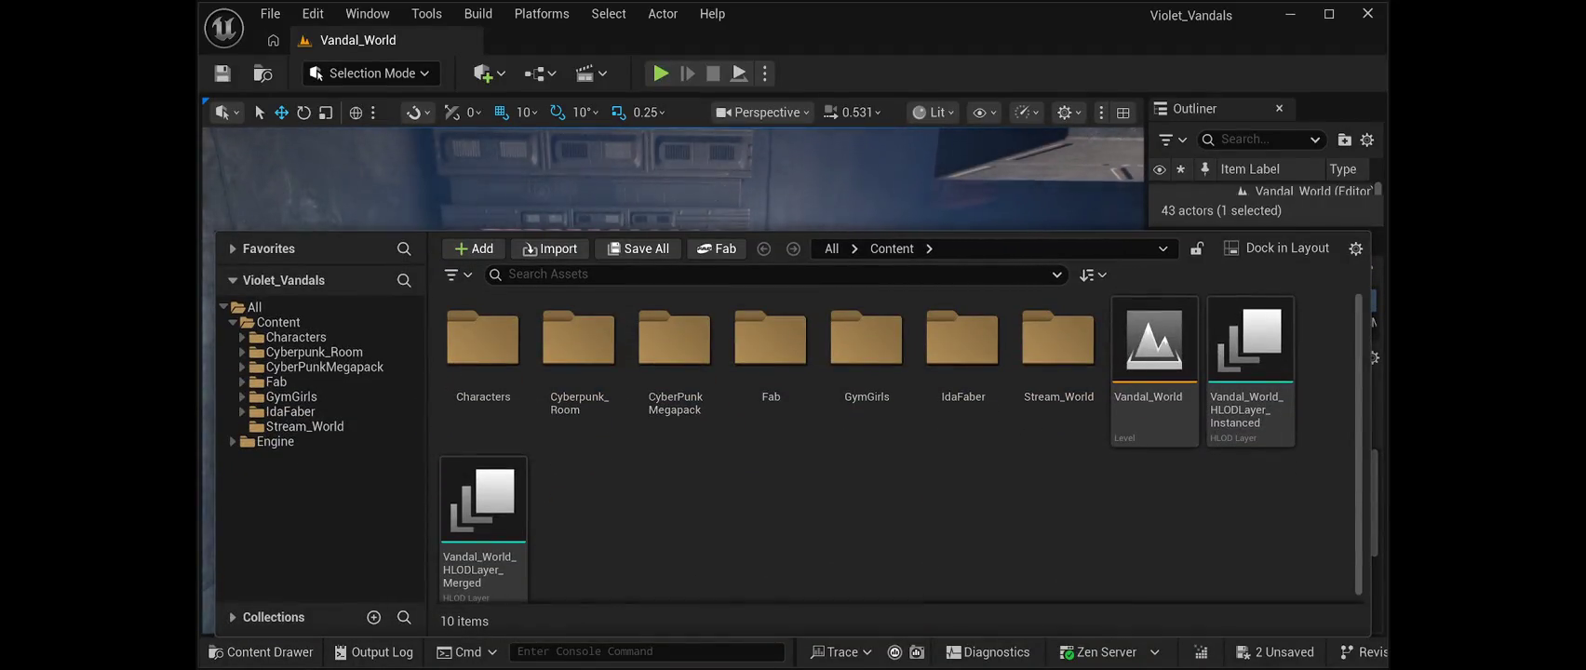
Place SM_PizzaBox_Pizza in the scene and nudge it along X and Y to -41
key("ctrl+space")
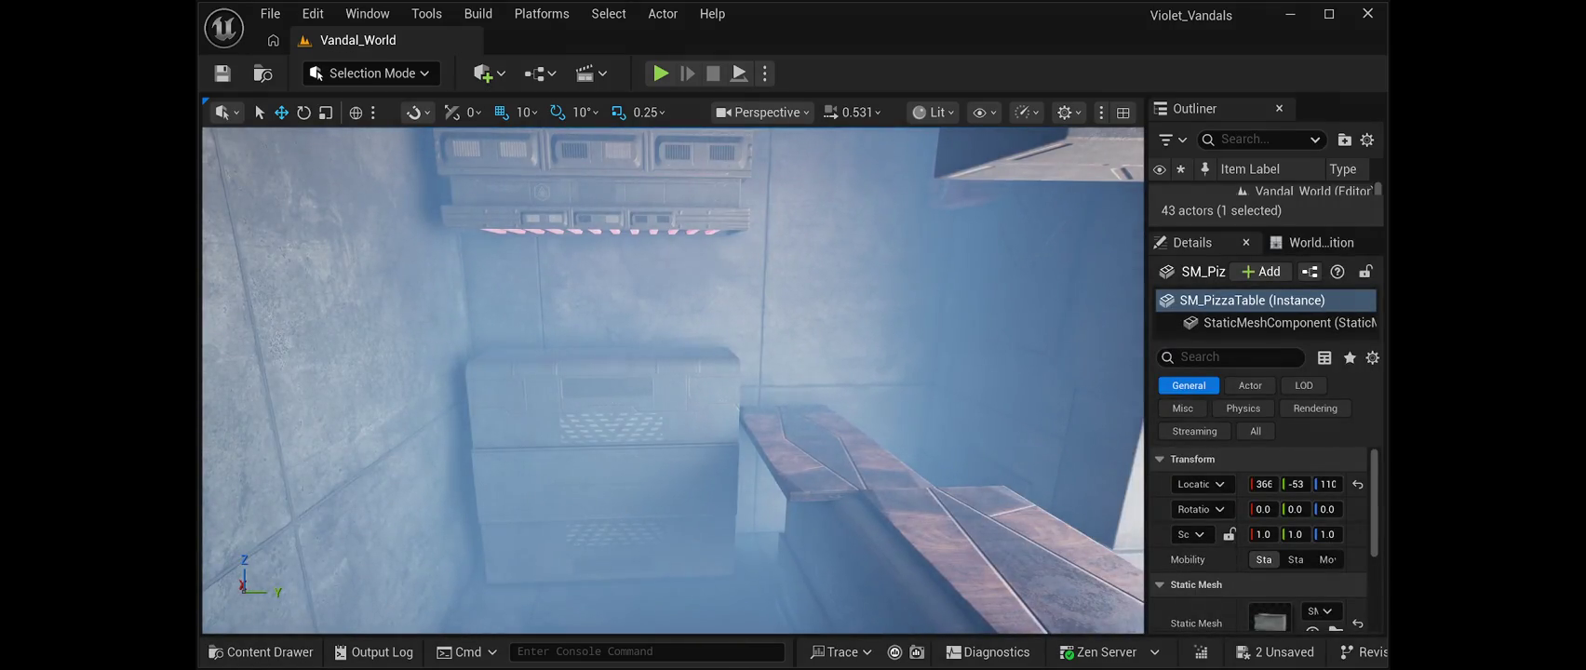
left_click_drag(800, 391, 857, 456)
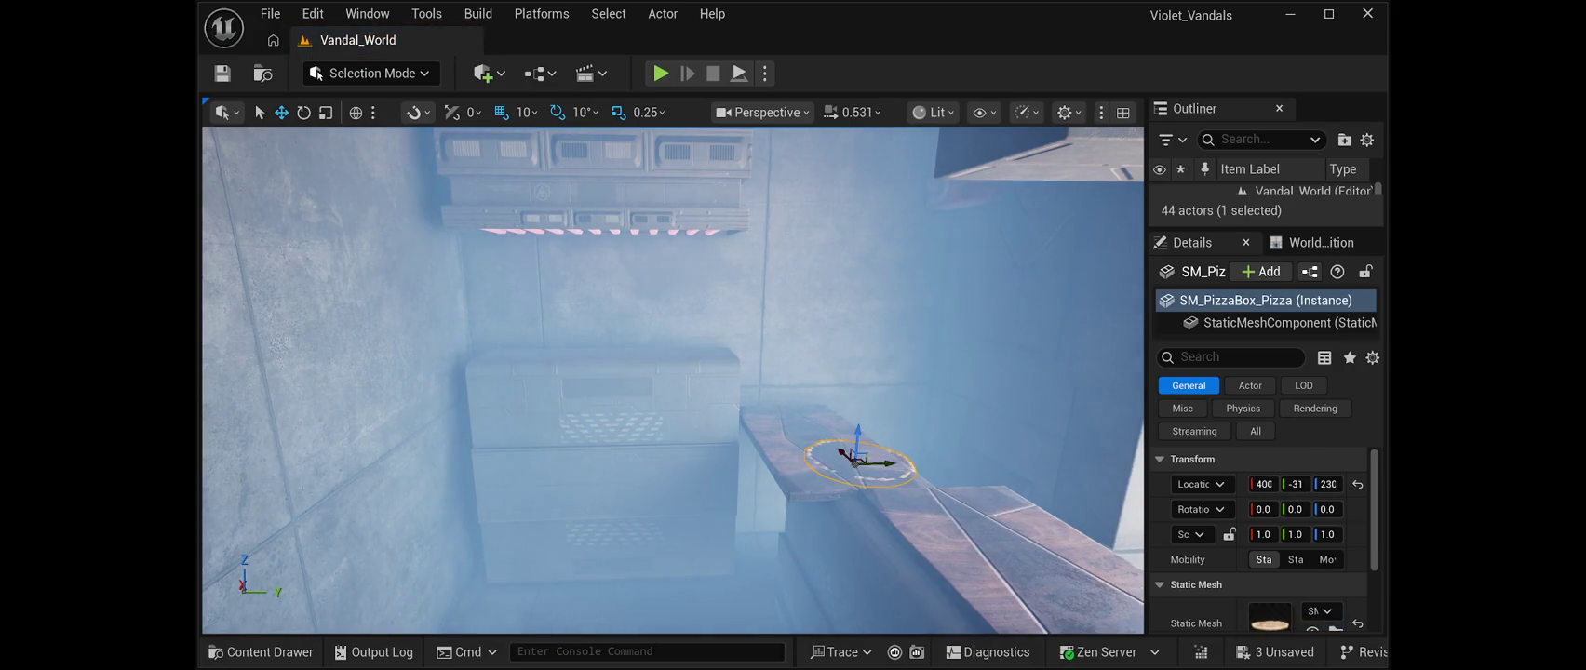
mouse_move(891, 463)
left_mouse_down()
mouse_move(700, 462)
mouse_move(674, 346)
left_mouse_up()
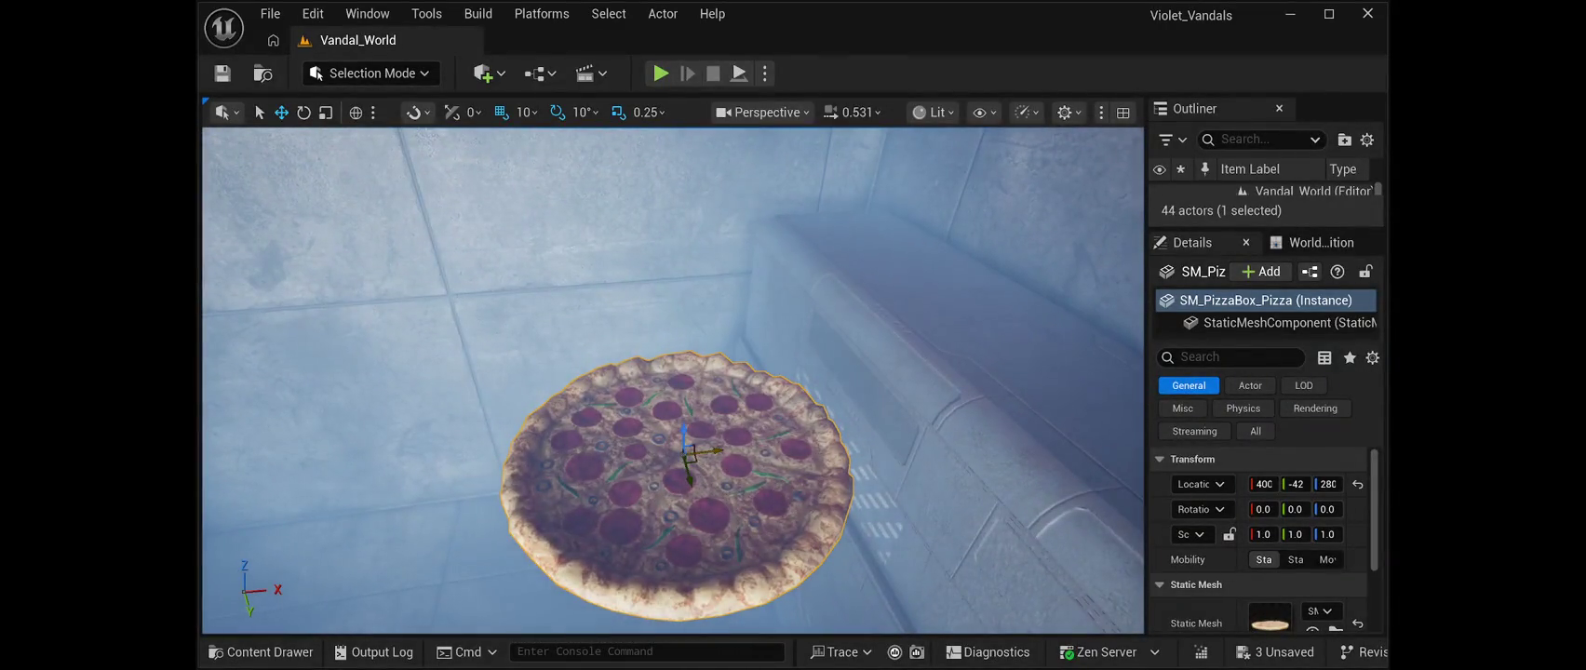
left_click_drag(712, 451, 1131, 400)
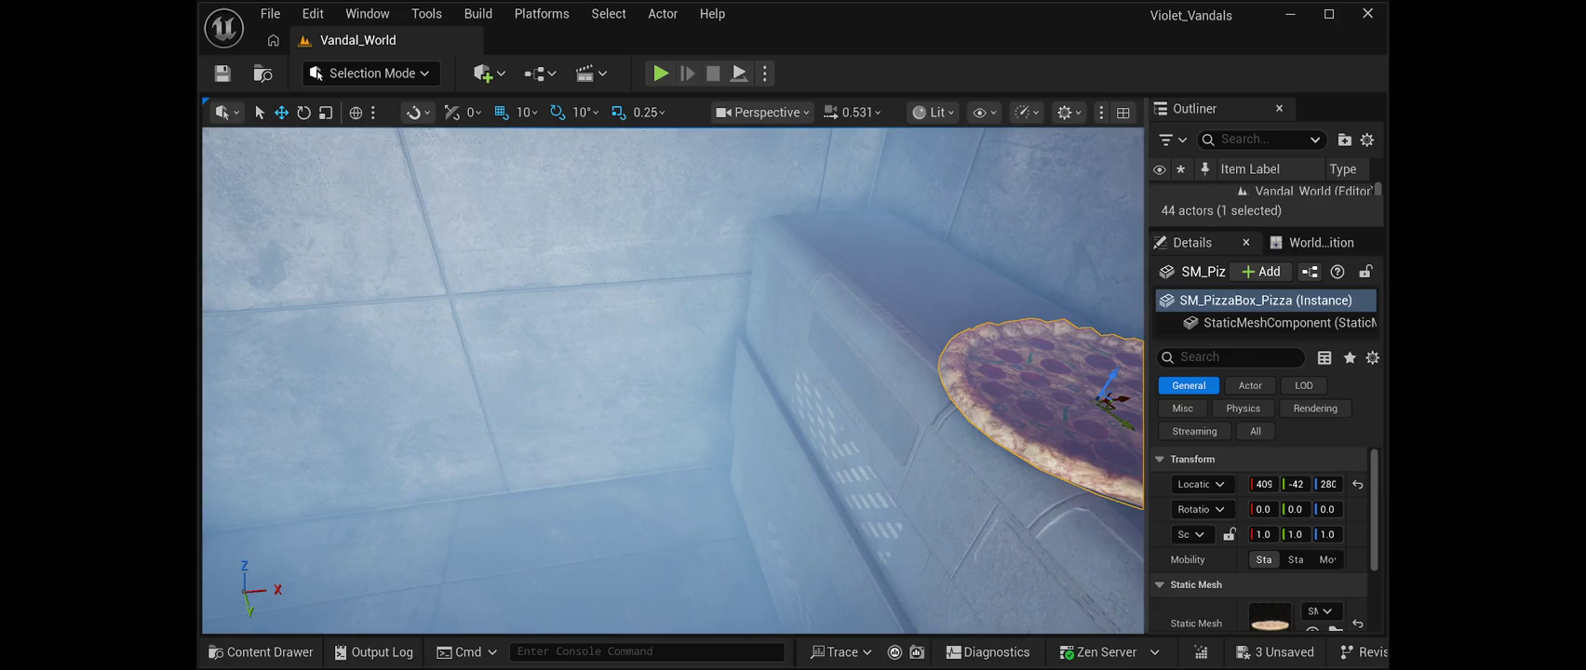
key("f")
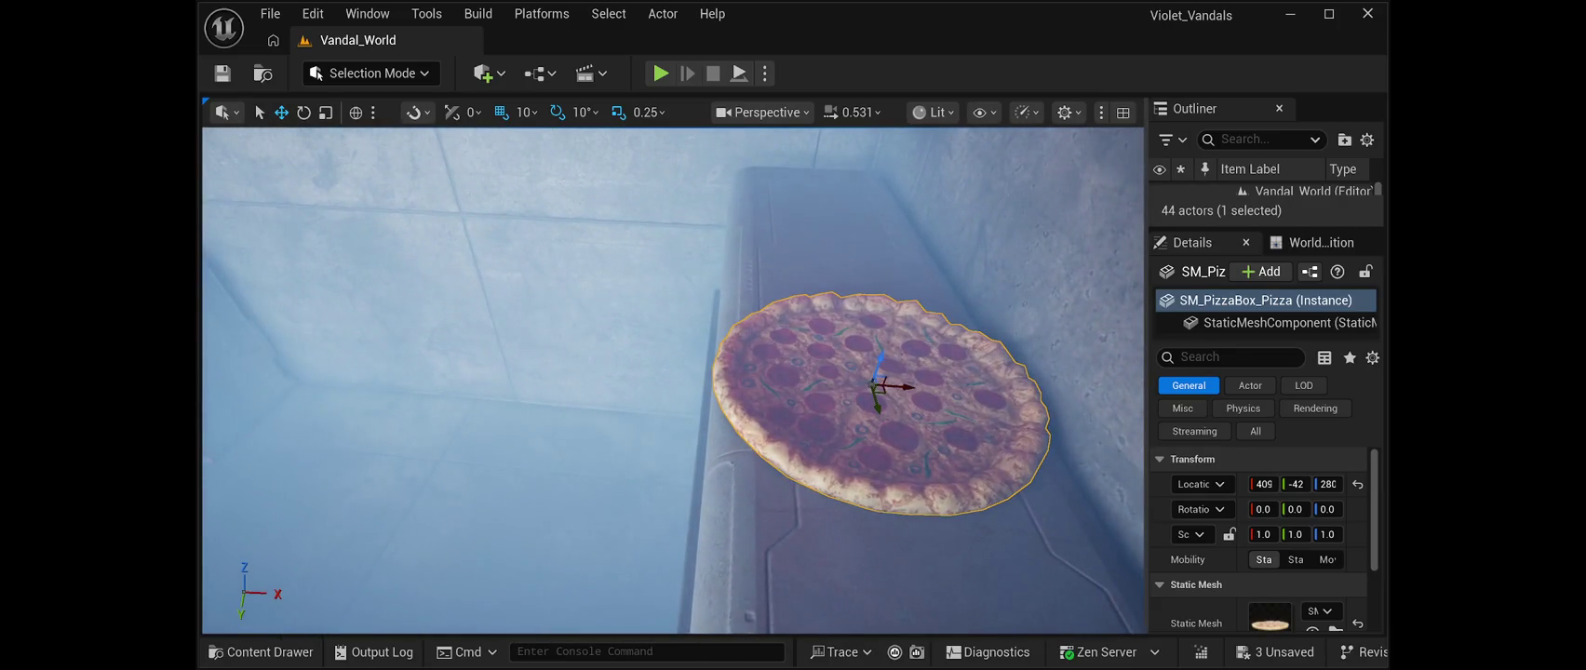
left_click_drag(877, 403, 901, 479)
left_click_drag(672, 381, 596, 365)
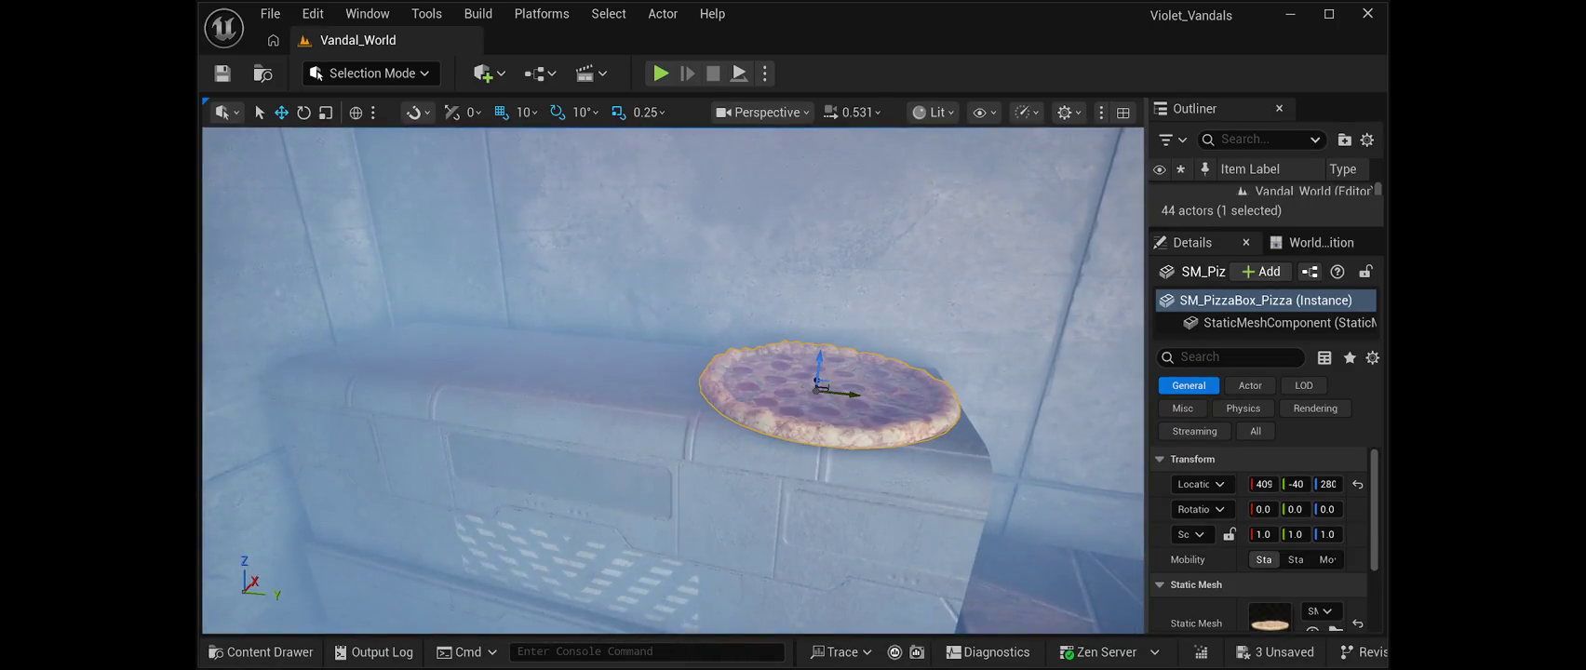
left_click_drag(857, 396, 821, 391)
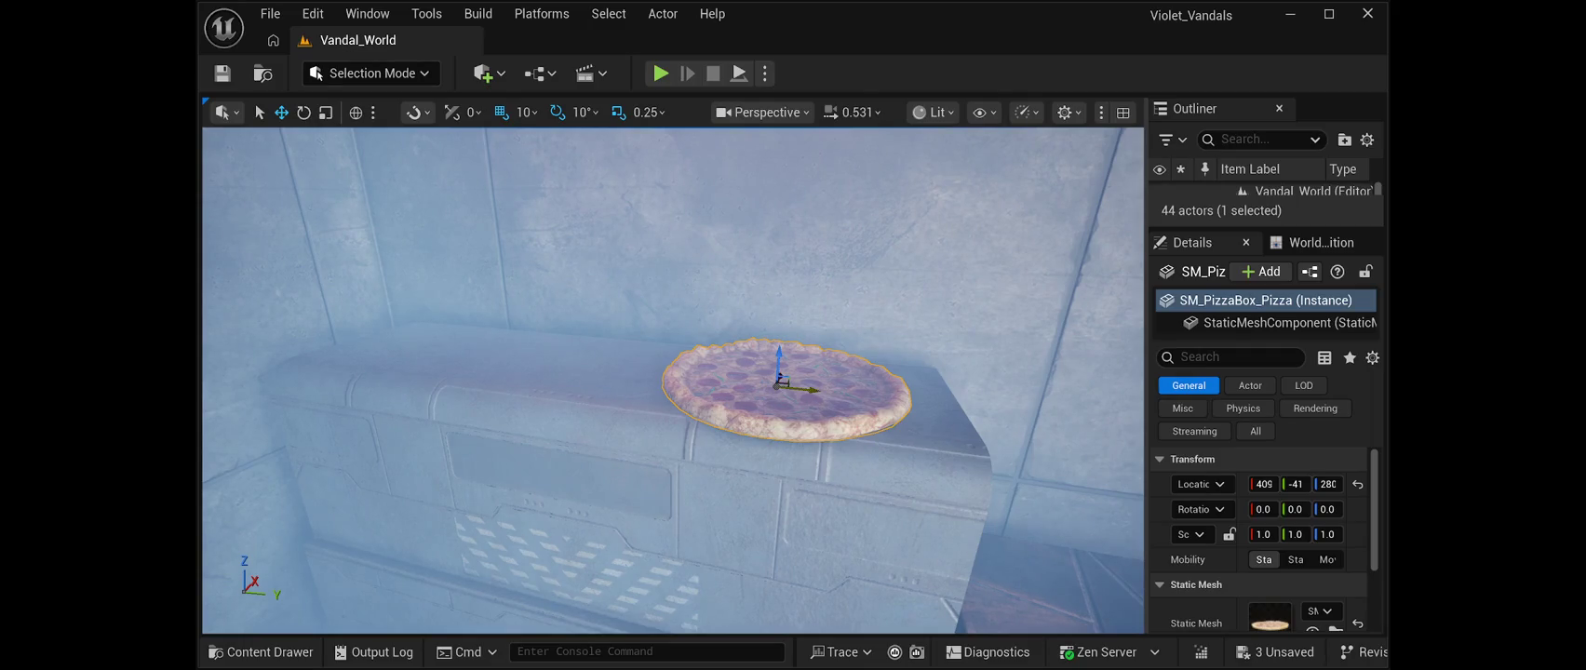
Slide the pizza along X to 384 onto the table top, then paste a pizza box
mouse_move(791, 391)
left_mouse_down()
mouse_move(801, 373)
mouse_move(707, 326)
mouse_move(652, 353)
left_mouse_up()
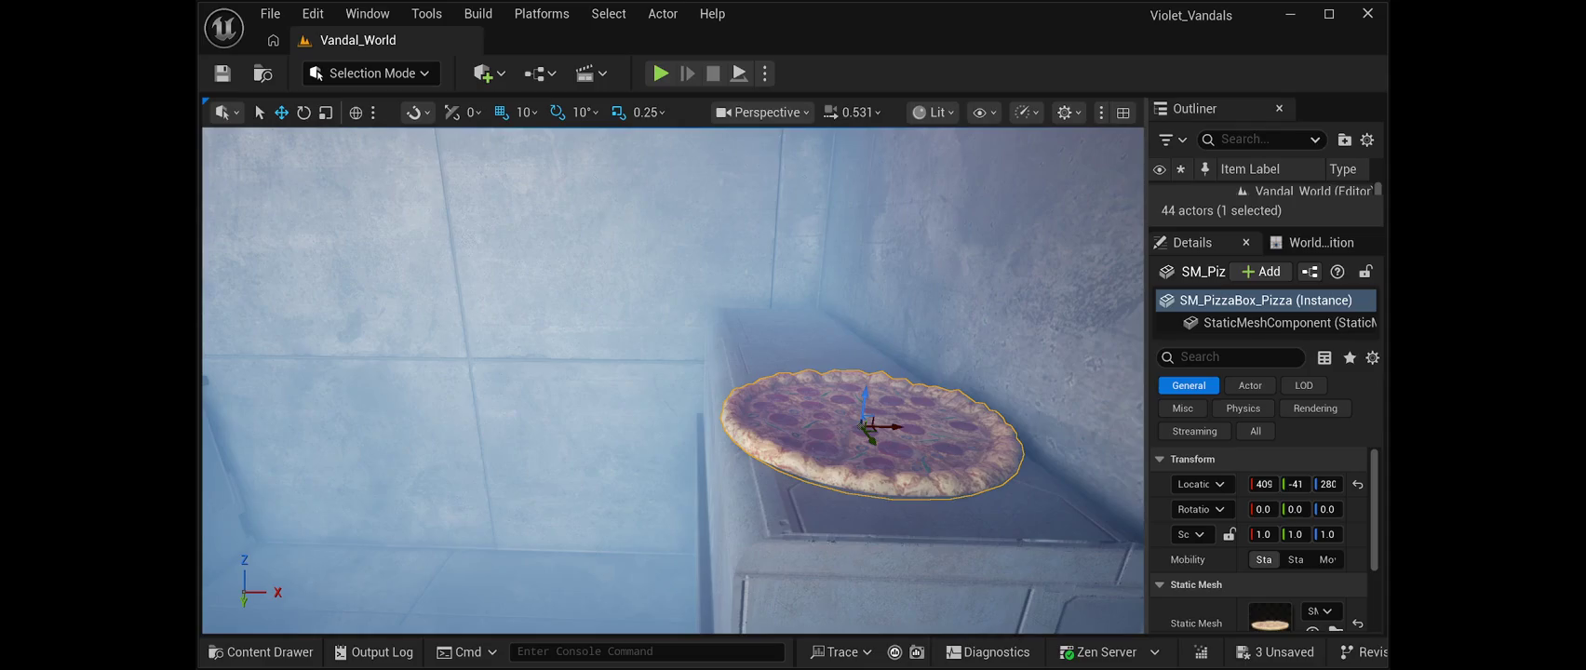
mouse_move(652, 354)
left_mouse_down()
mouse_move(577, 358)
mouse_move(651, 363)
mouse_move(652, 317)
mouse_move(675, 347)
left_mouse_up()
mouse_move(838, 476)
left_mouse_down()
mouse_move(455, 481)
mouse_move(386, 456)
left_mouse_up()
mouse_move(872, 400)
left_mouse_down()
mouse_move(565, 358)
mouse_move(651, 400)
mouse_move(689, 465)
left_mouse_up()
scroll(673, 380, "down", 4)
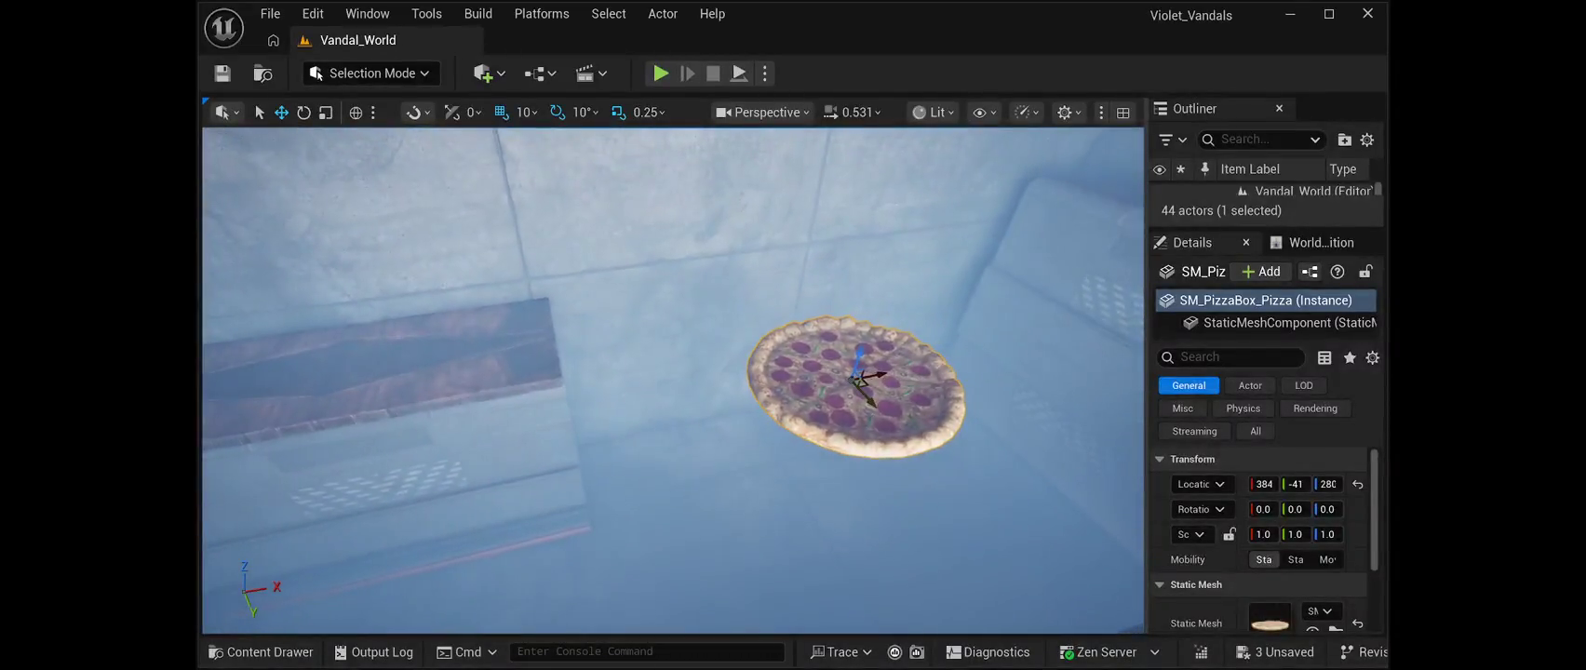
mouse_move(858, 380)
left_mouse_down()
mouse_move(724, 240)
mouse_move(398, 274)
mouse_move(429, 355)
mouse_move(430, 331)
left_mouse_up()
key("f")
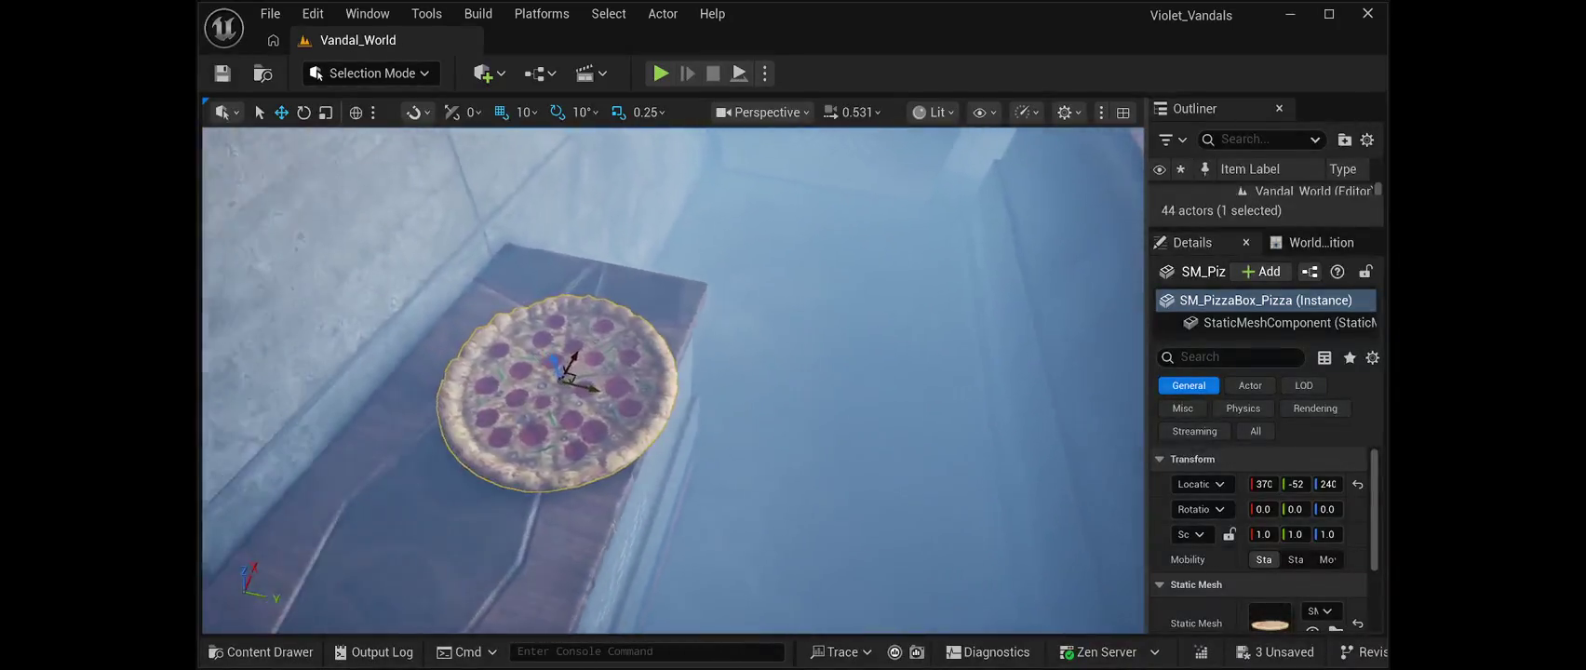
scroll(672, 382, "down", 5)
scroll(672, 381, "up", 5)
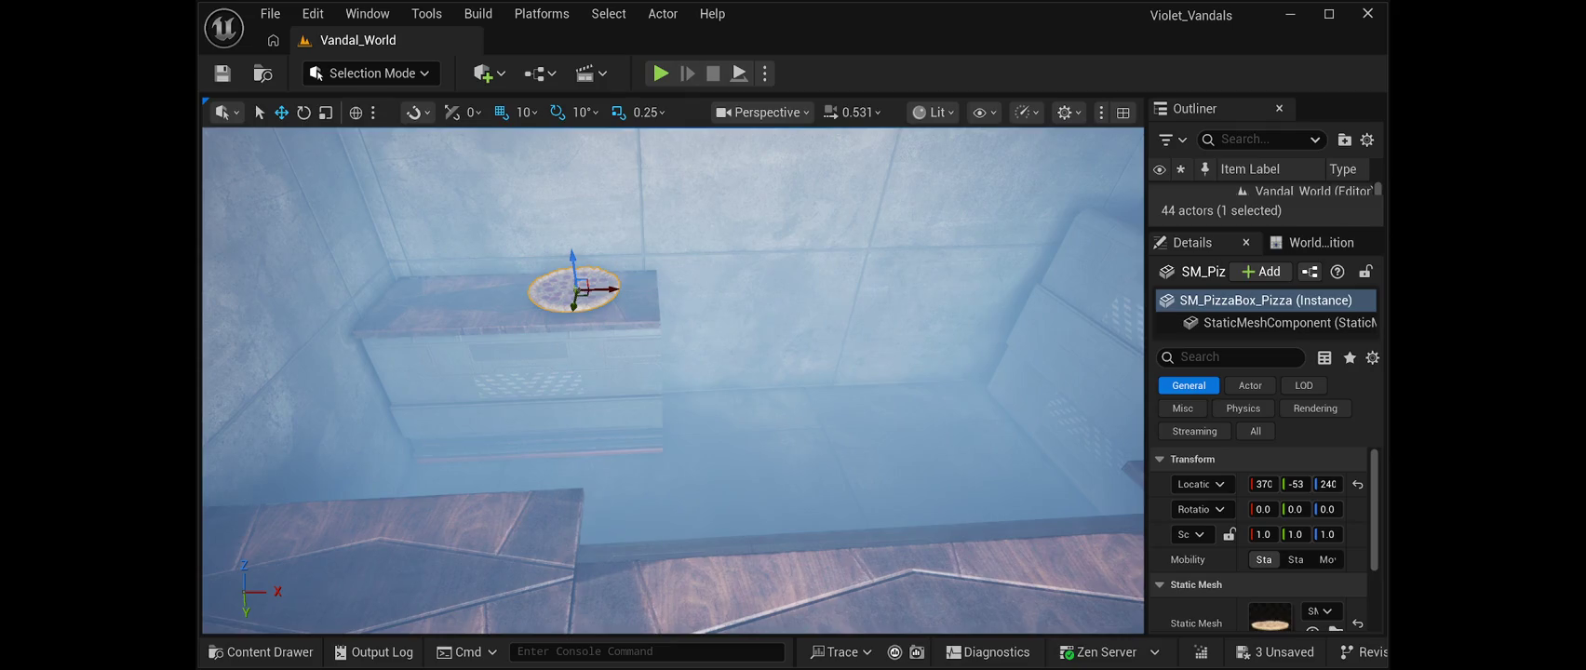
key("ctrl+v")
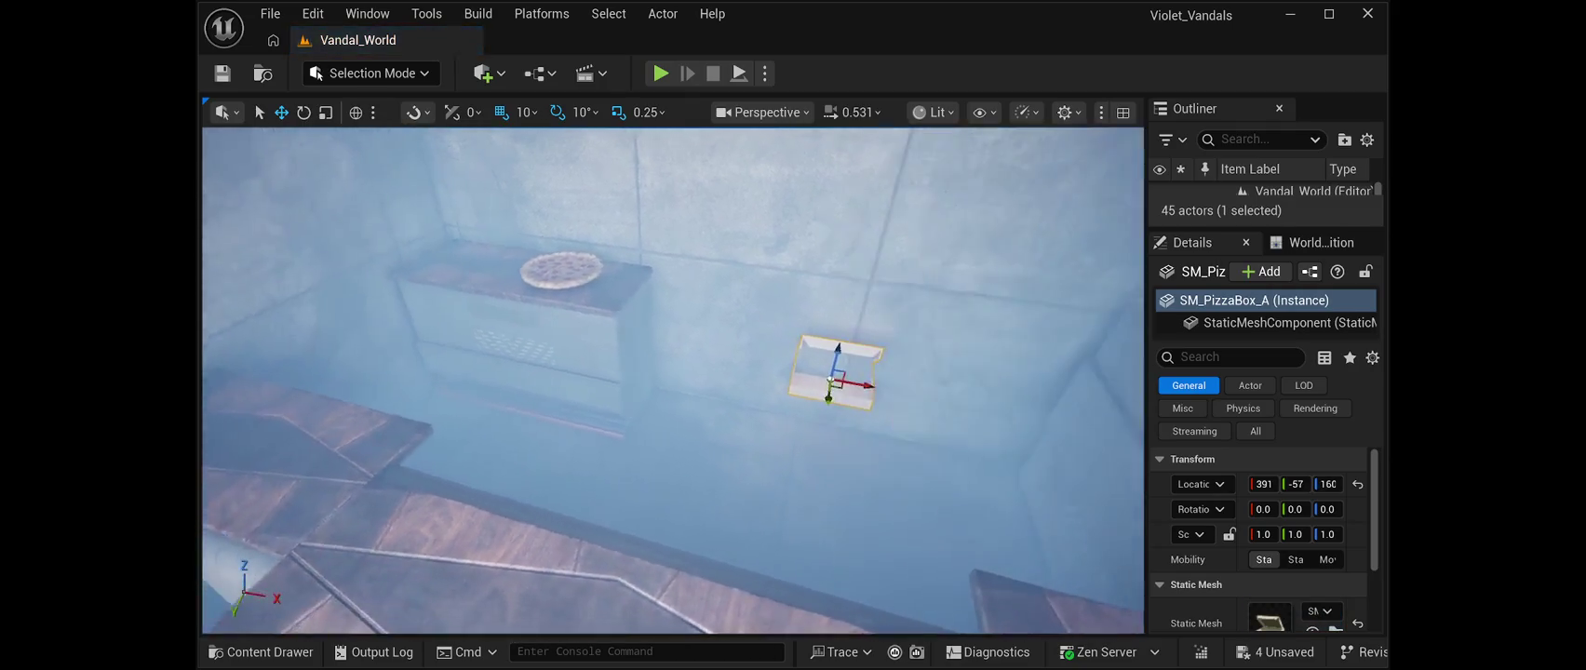
Slide the open pizza box along X and raise it toward the counter top
key("d")
mouse_move(851, 382)
left_mouse_down()
mouse_move(723, 356)
mouse_move(698, 274)
mouse_move(491, 247)
left_mouse_up()
key("w")
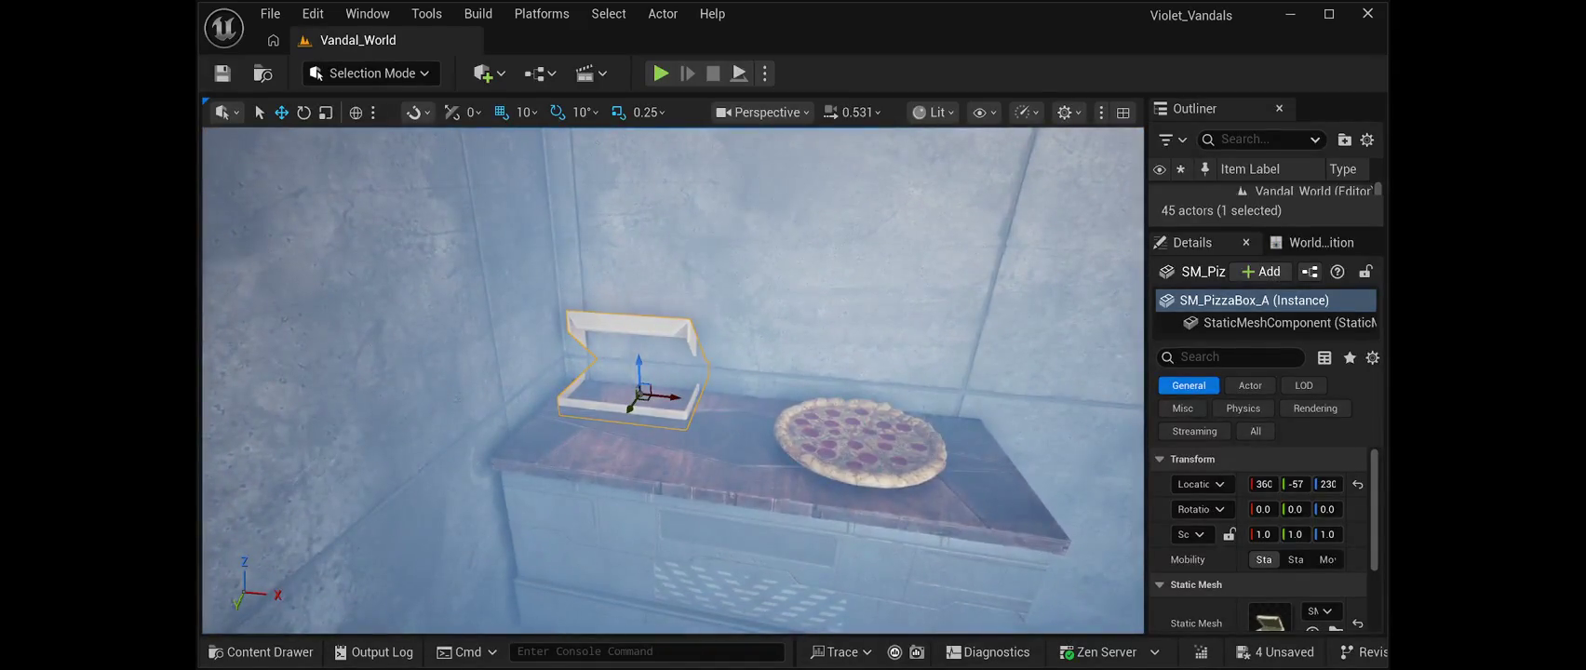
left_click_drag(632, 364, 632, 346)
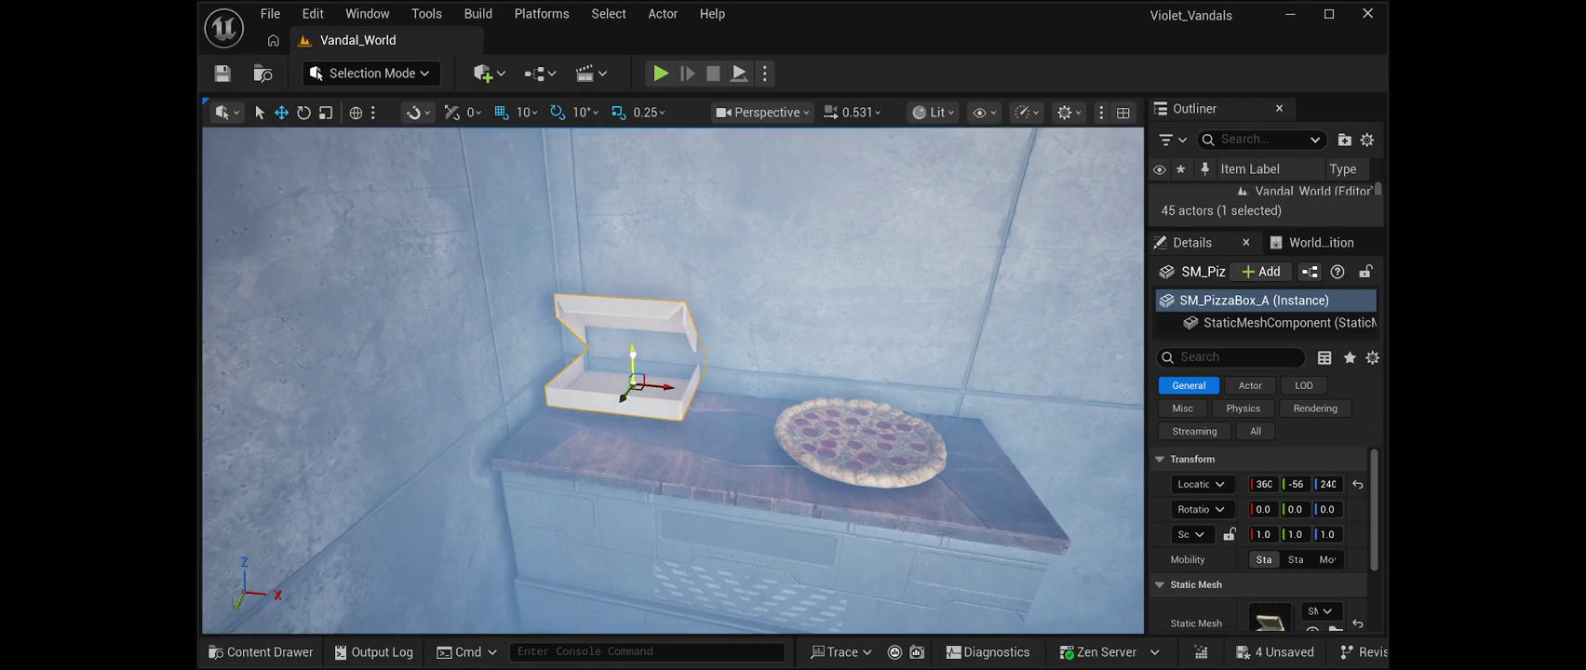
Set the open box's Location Z to 235 and nudge it along Y and X beside the pizza
left_click(1328, 484)
type("235")
key("Return")
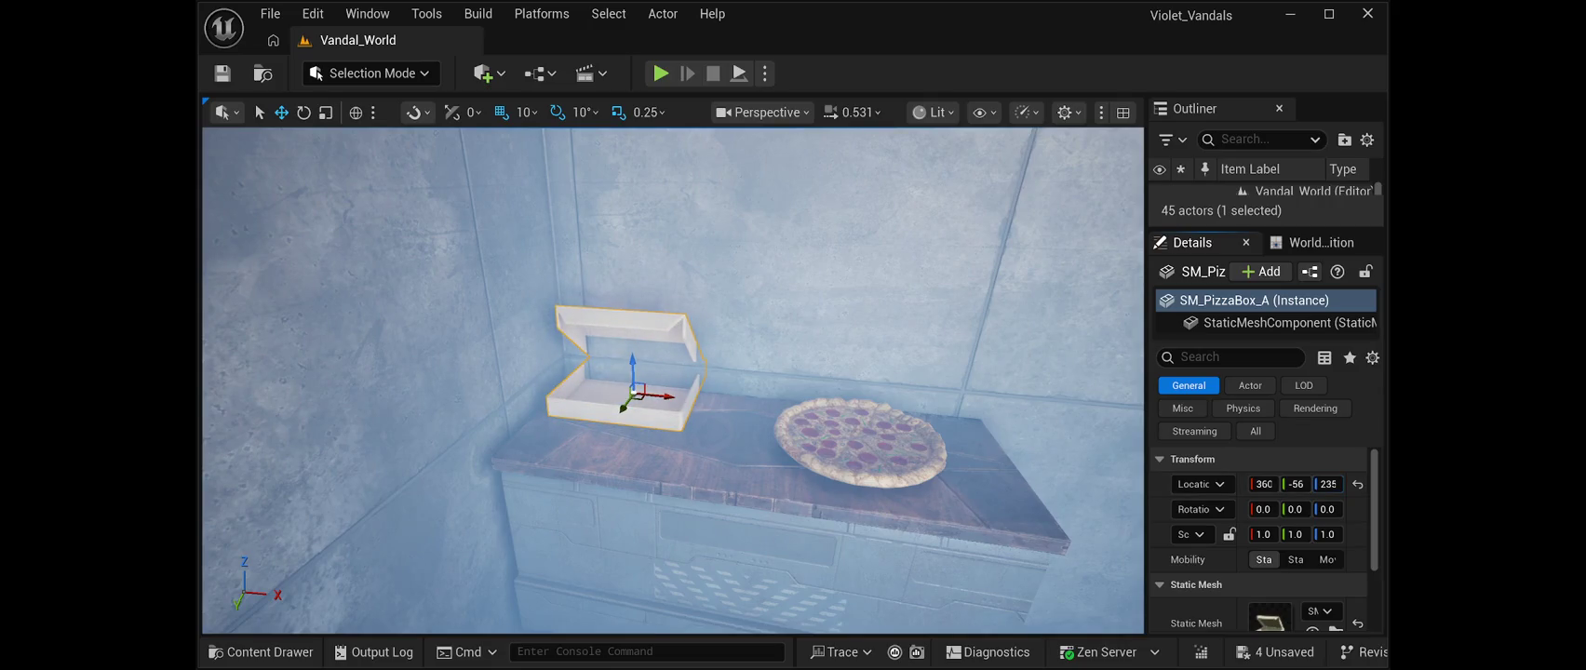
left_click_drag(622, 412, 601, 440)
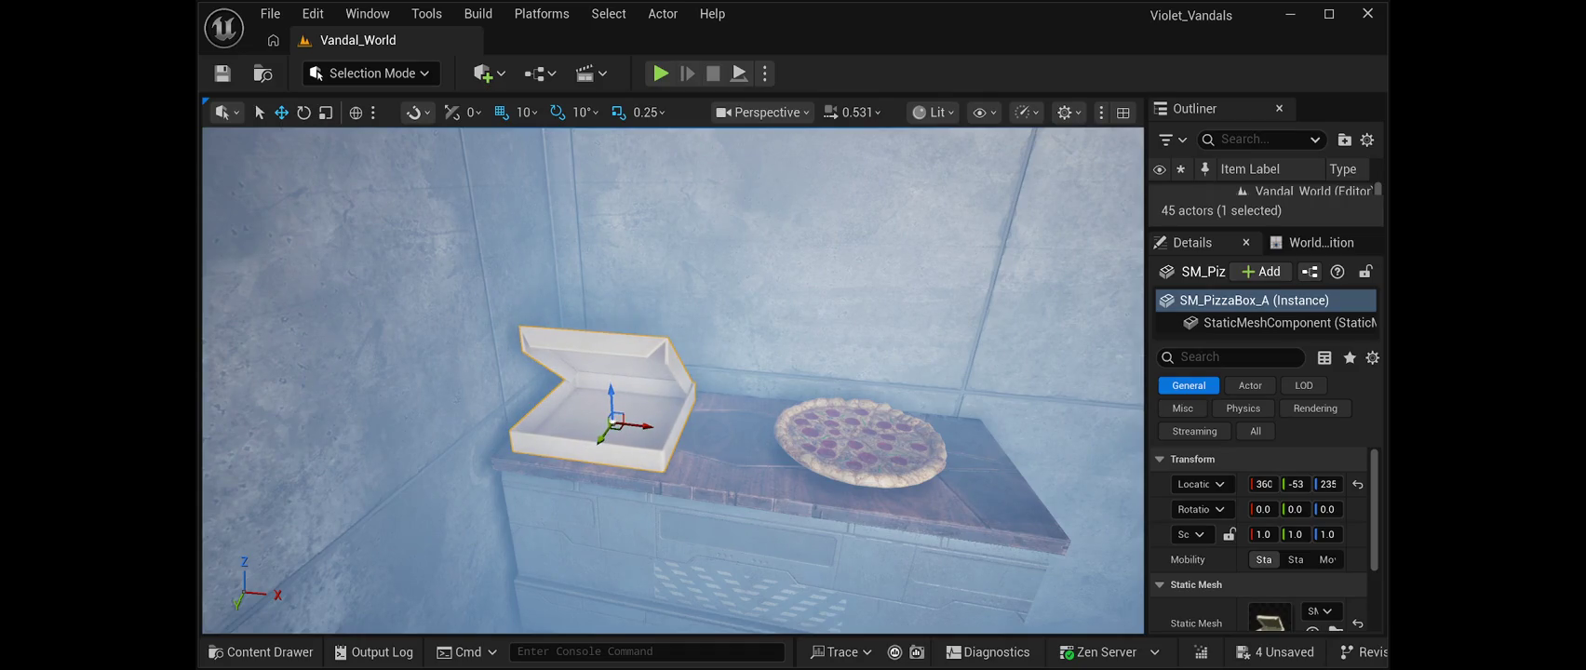
left_click_drag(642, 427, 715, 434)
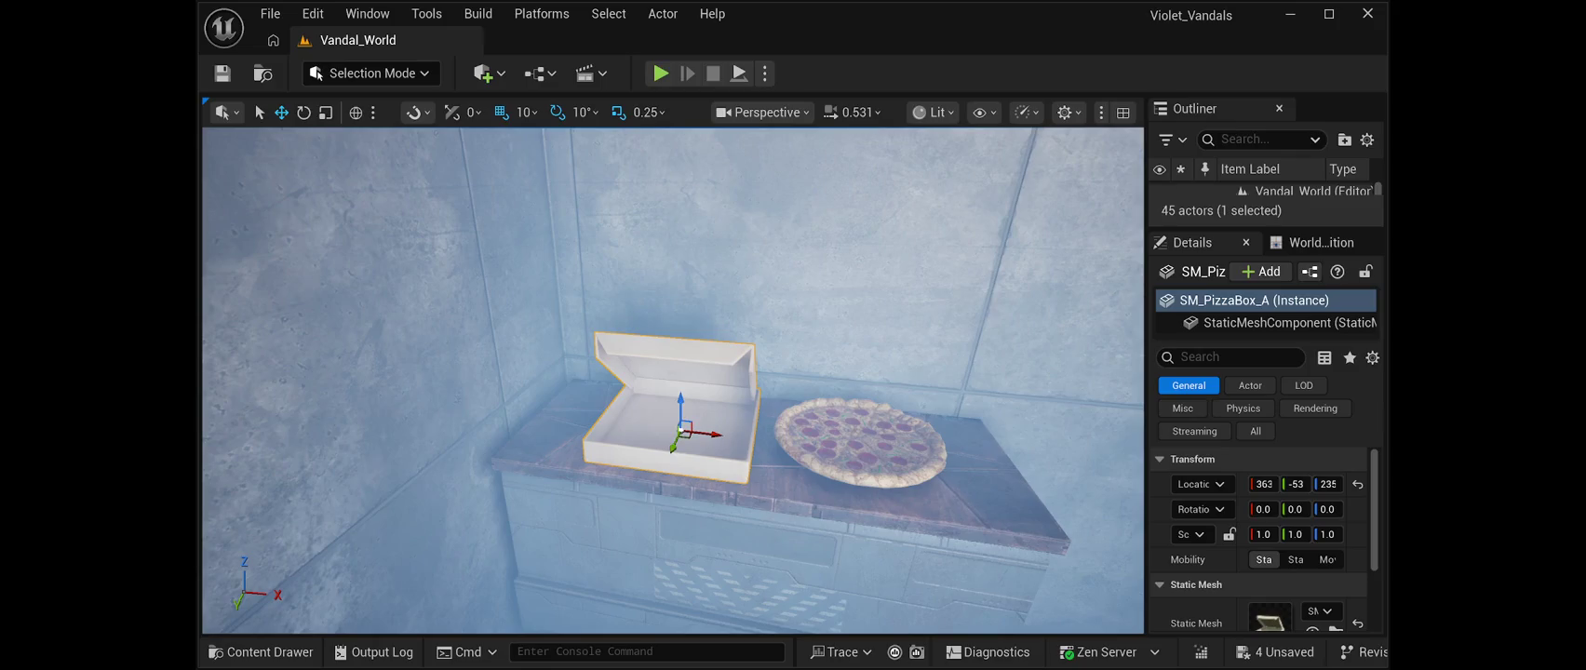
Place a closed SM_PizzaBox_B into the level and save
mouse_move(1294, 615)
left_mouse_down()
mouse_move(1210, 521)
mouse_move(958, 349)
mouse_move(1015, 365)
left_mouse_up()
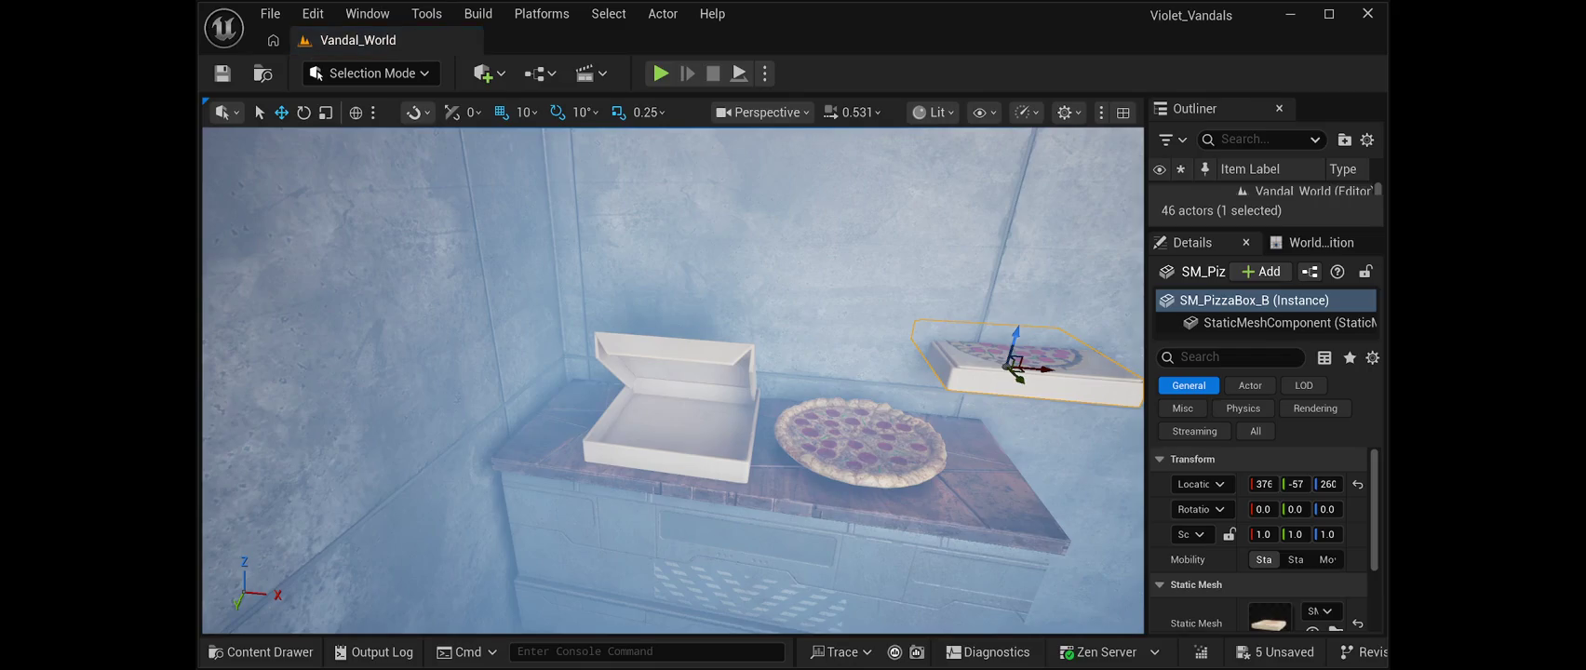
left_click_drag(670, 372, 875, 377)
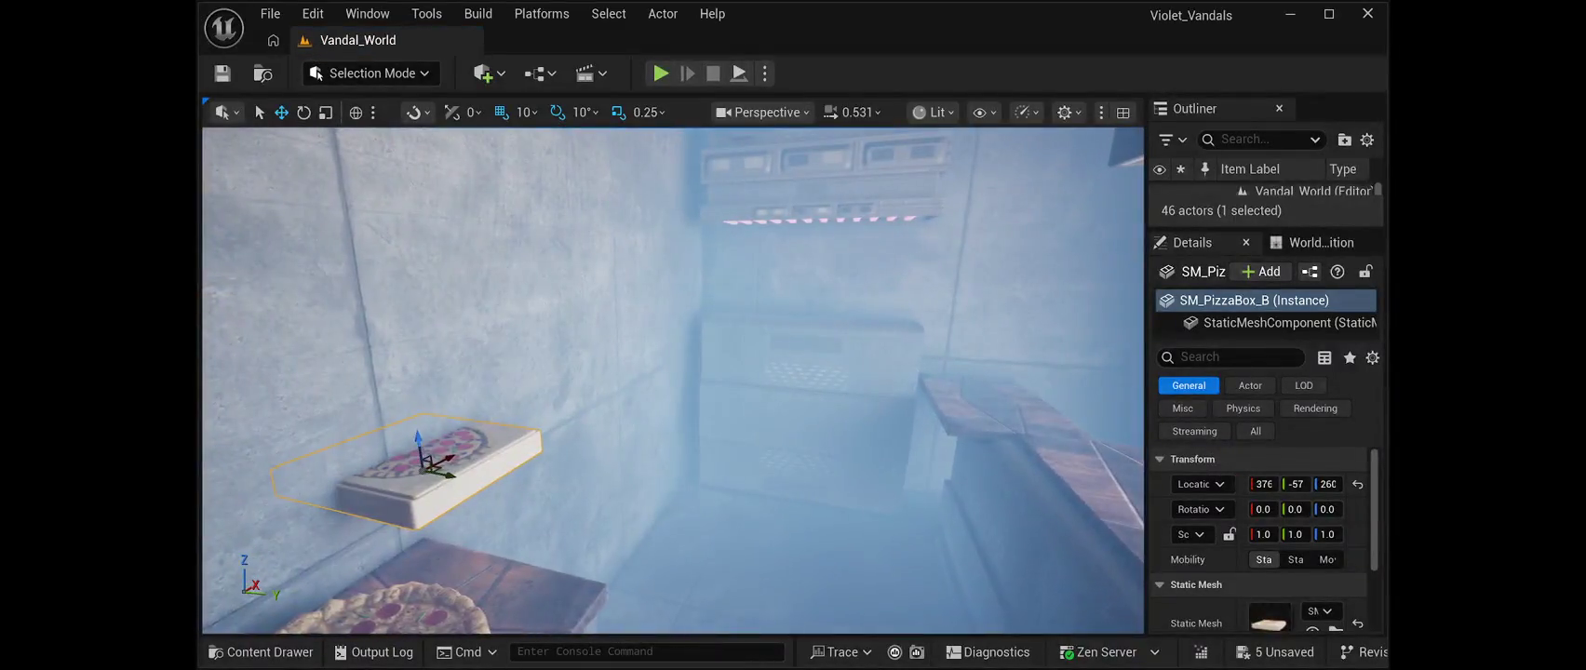
key("ctrl+s")
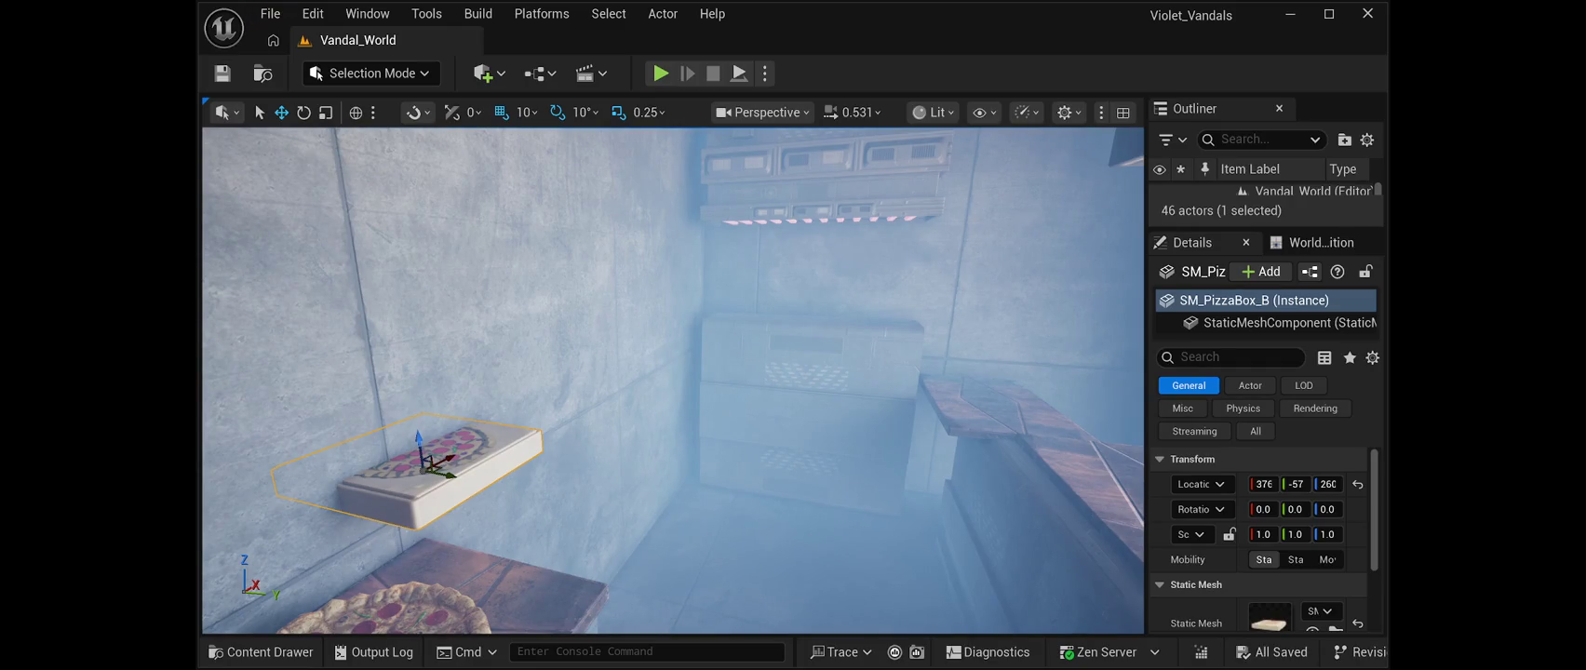
Move the closed box over the grey cabinet at Y -50, height 282
mouse_move(445, 475)
left_mouse_down()
mouse_move(606, 496)
mouse_move(651, 474)
mouse_move(754, 344)
mouse_move(759, 289)
left_mouse_up()
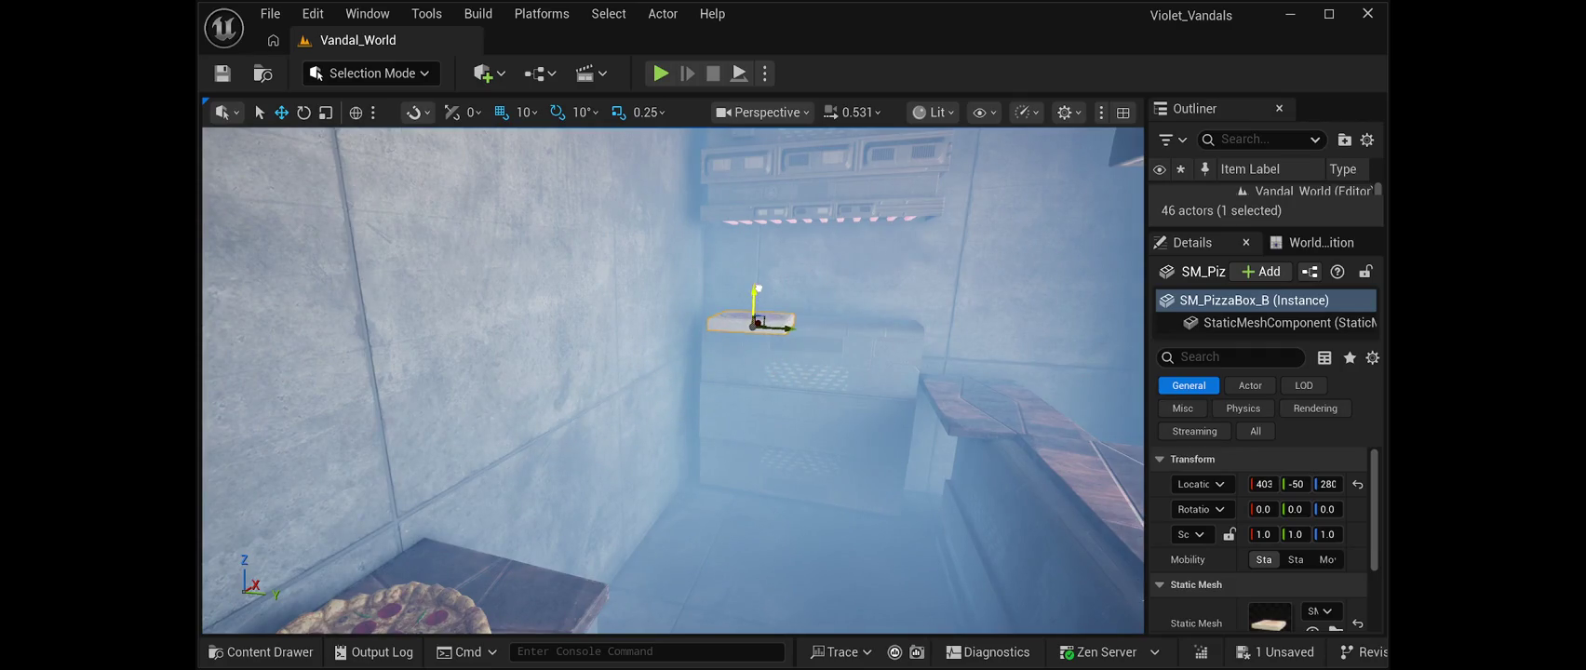
key("f")
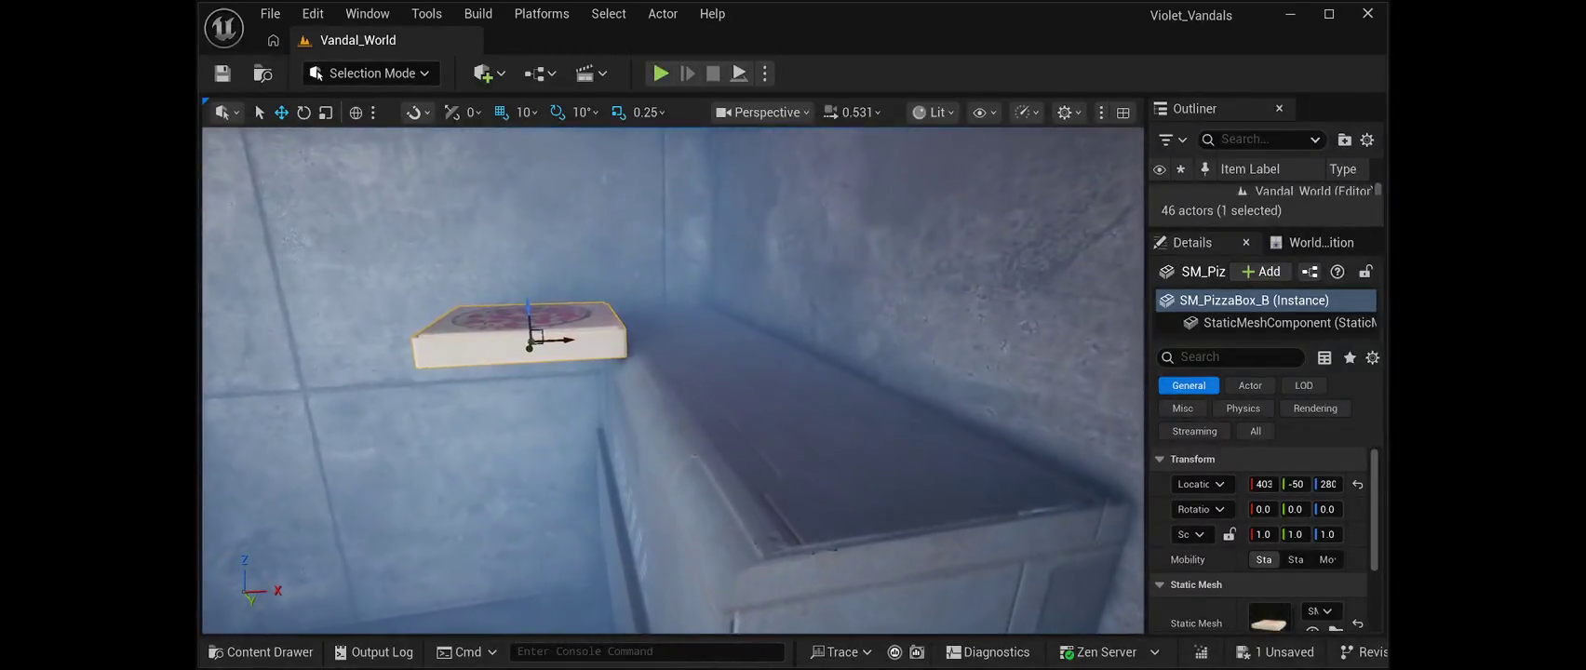
mouse_move(547, 328)
left_mouse_down()
mouse_move(715, 313)
mouse_move(692, 281)
left_mouse_up()
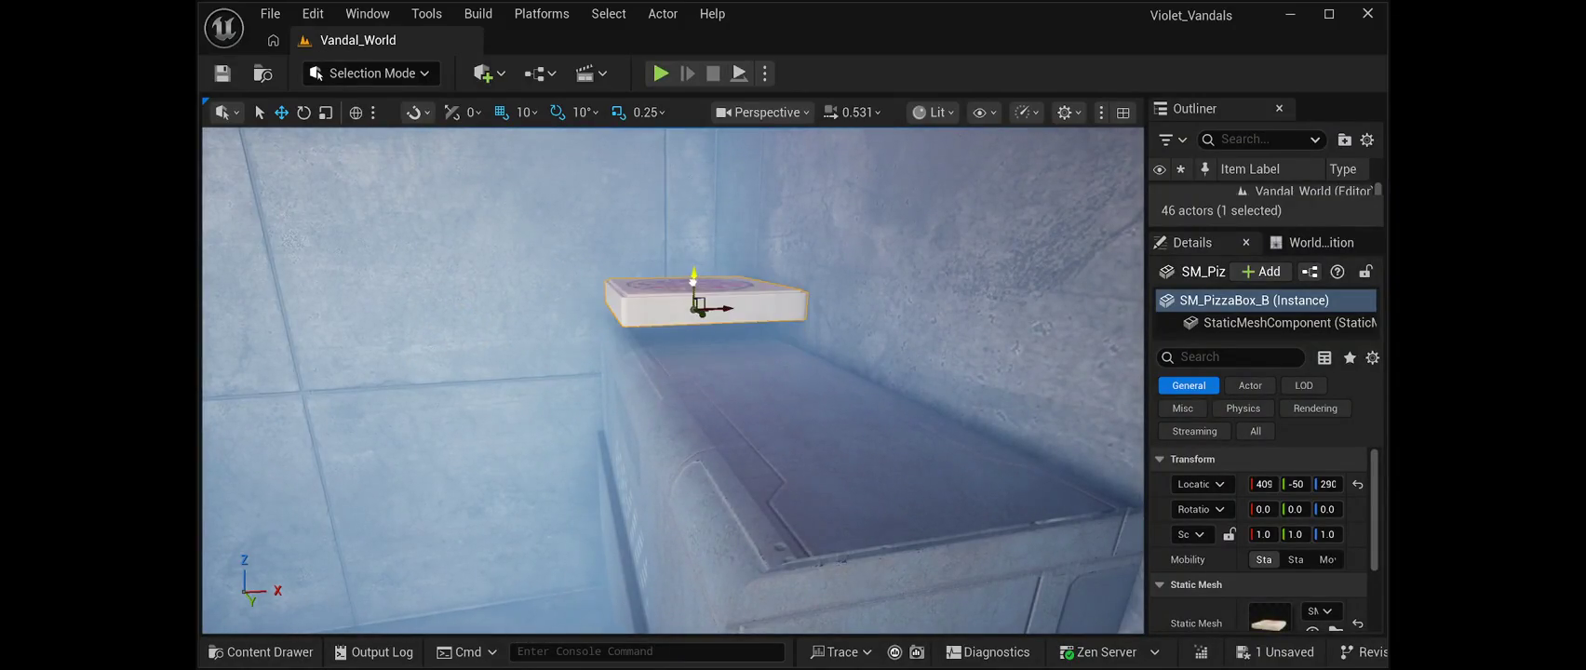
key("f")
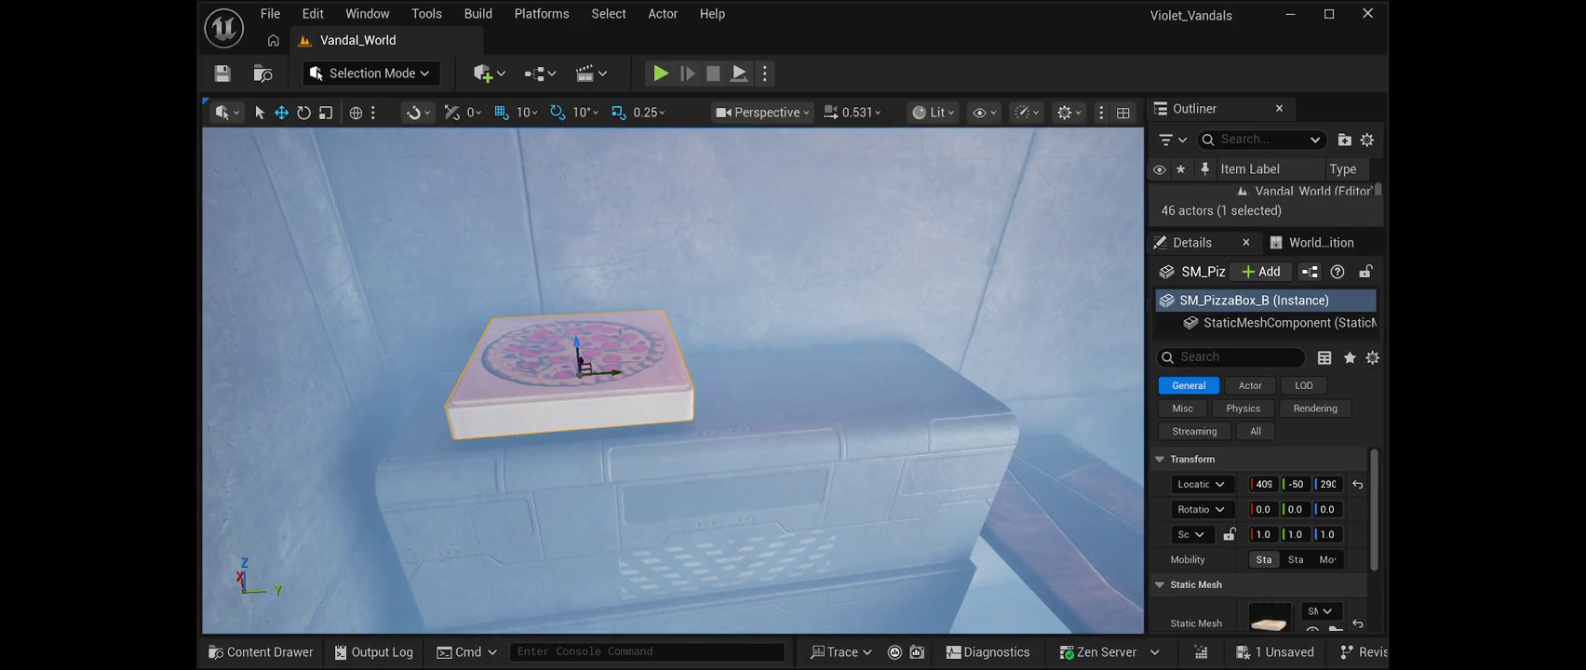
left_click_drag(1329, 484, 1324, 484)
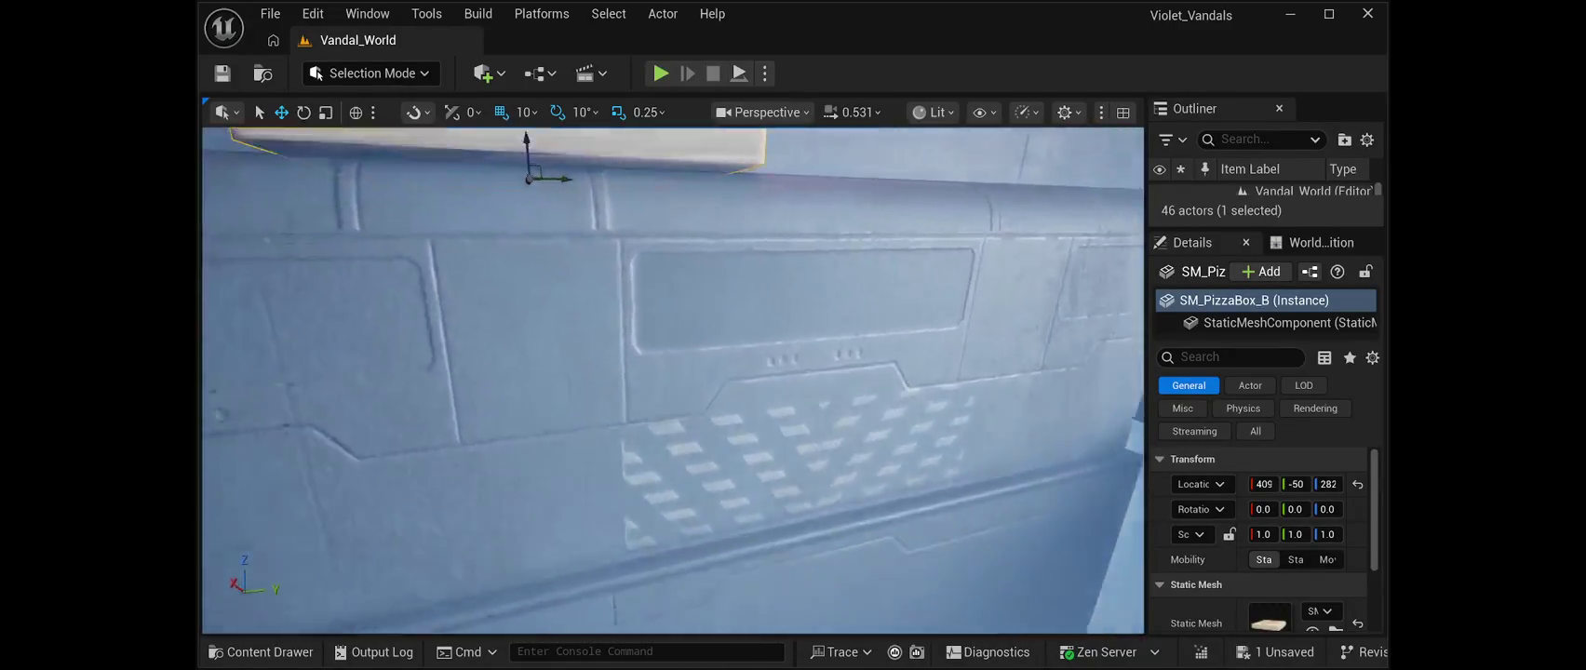
Set the closed box's Location Z to 281 and stack a duplicate on top of it
left_click(1328, 484)
type("280")
key("Return")
type("281")
key("Return")
key("f")
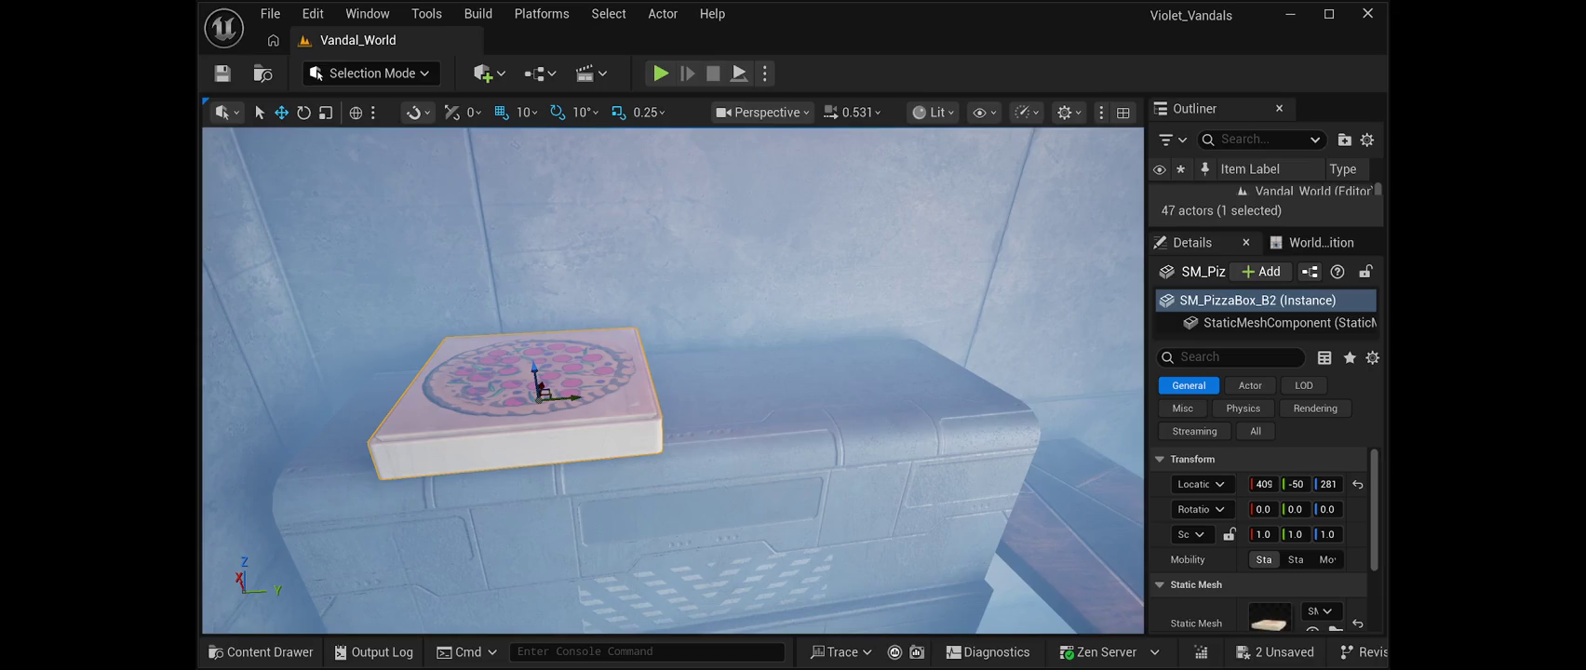
left_click_drag(563, 398, 824, 396)
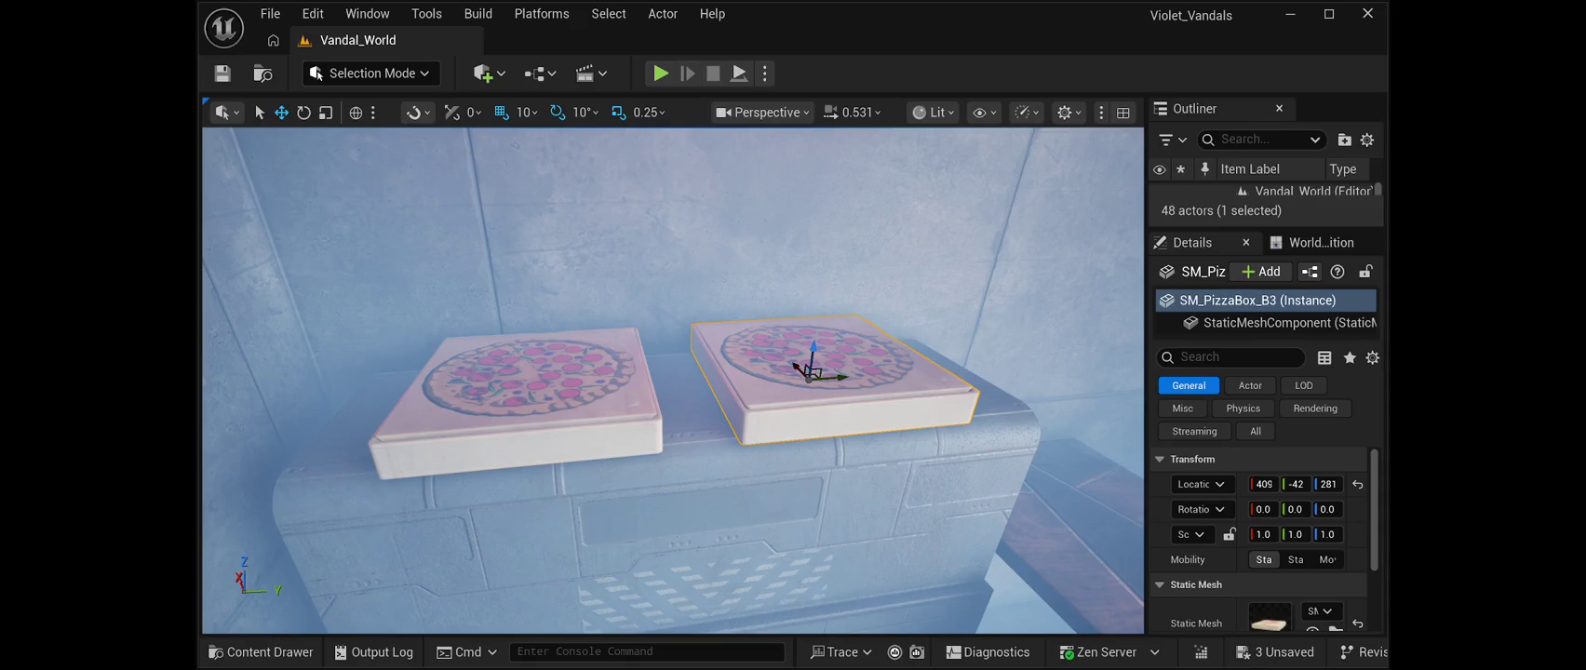
left_click_drag(813, 352, 818, 321)
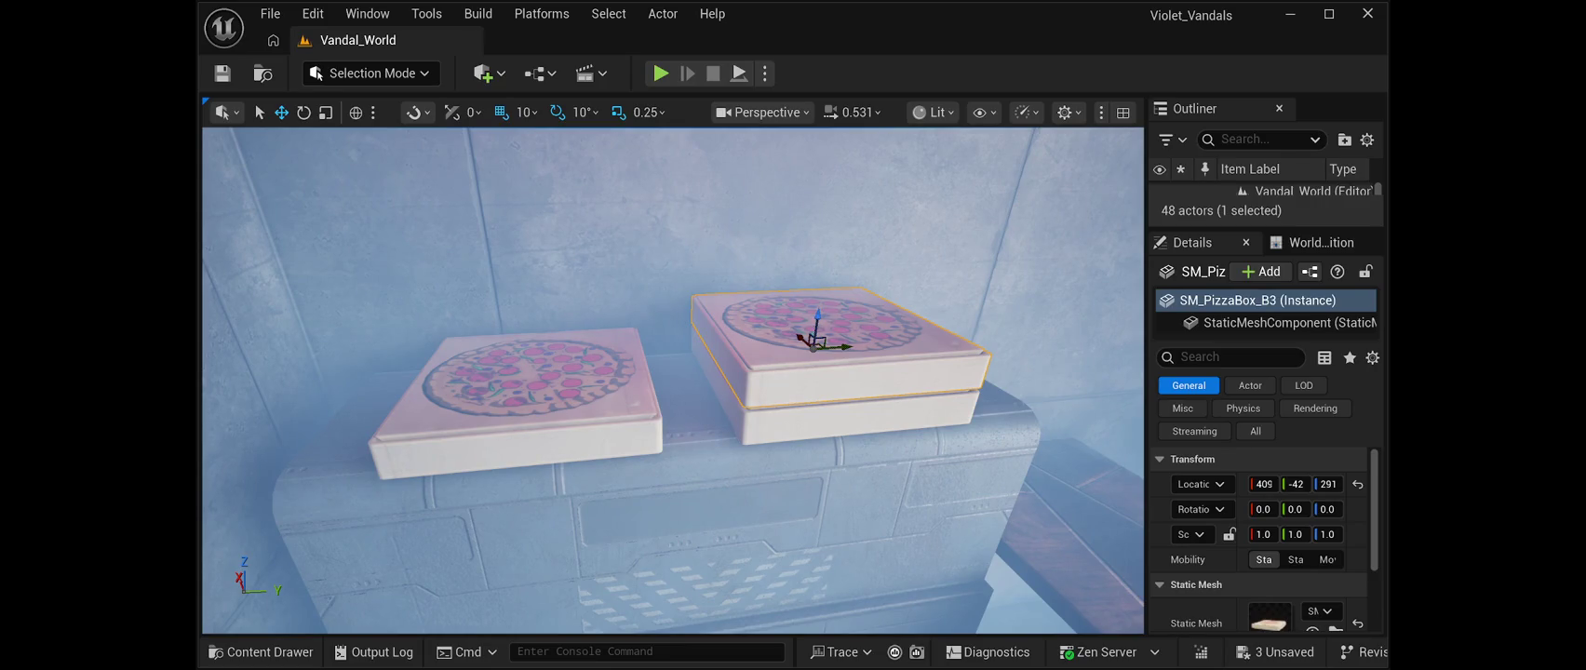
Turn the second box -10°, then add a straight third copy on top at 301
left_click(303, 112)
left_click_drag(843, 365, 810, 373)
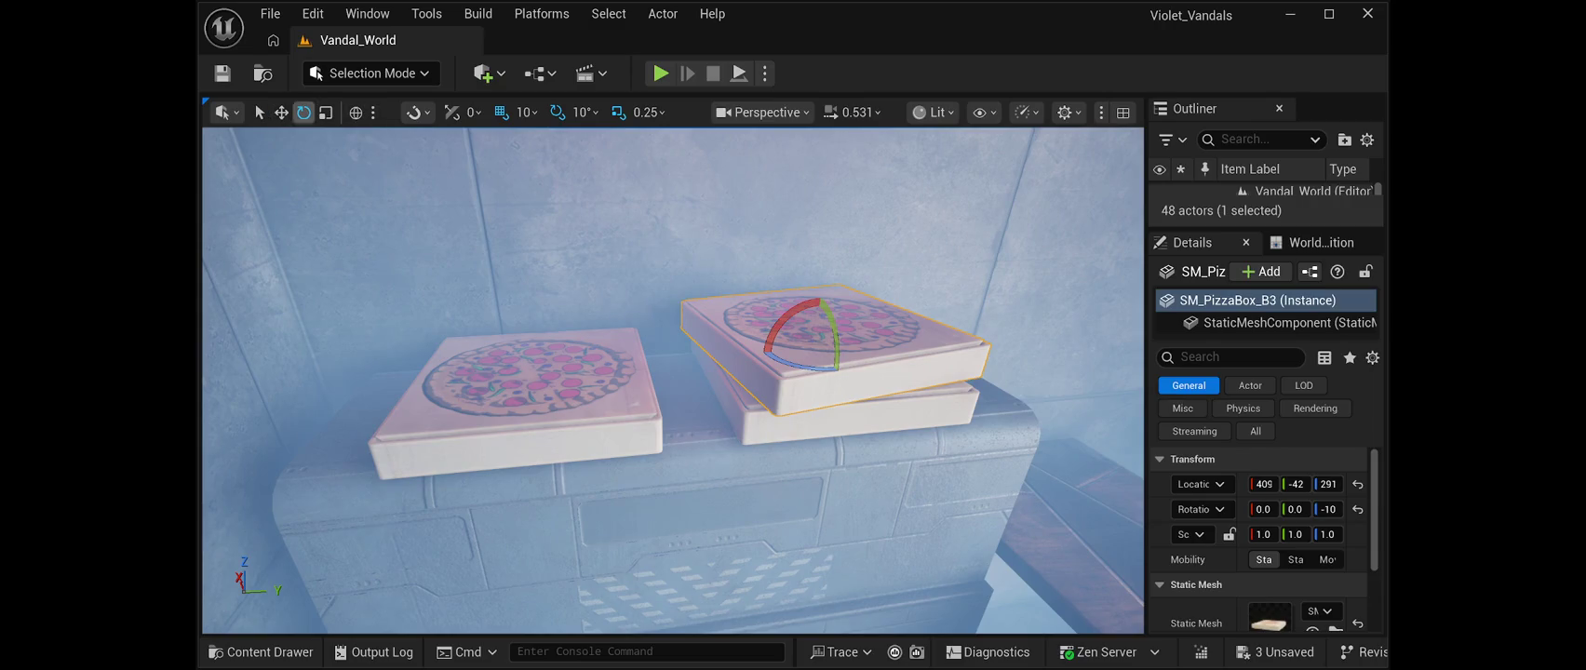
left_click(281, 112)
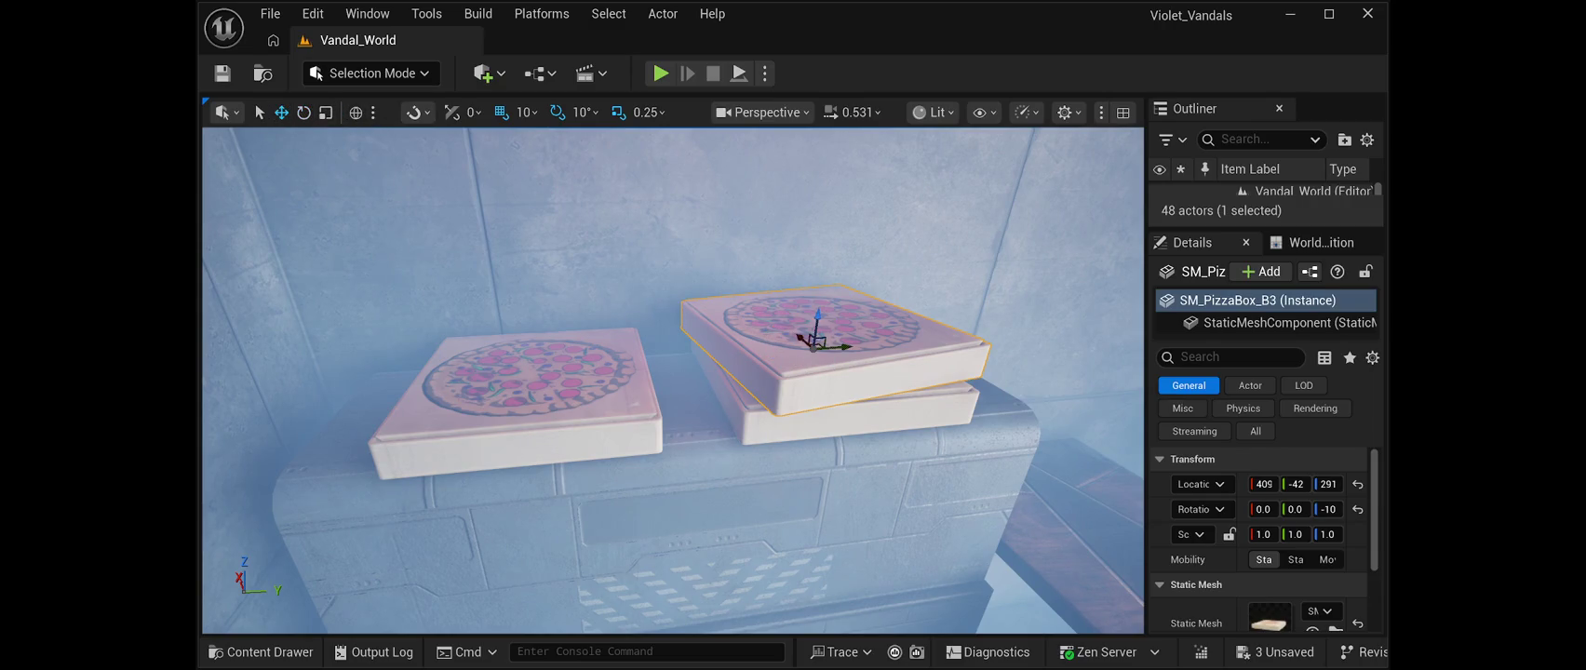
key("ctrl+d")
left_click_drag(817, 337, 813, 294)
key("e")
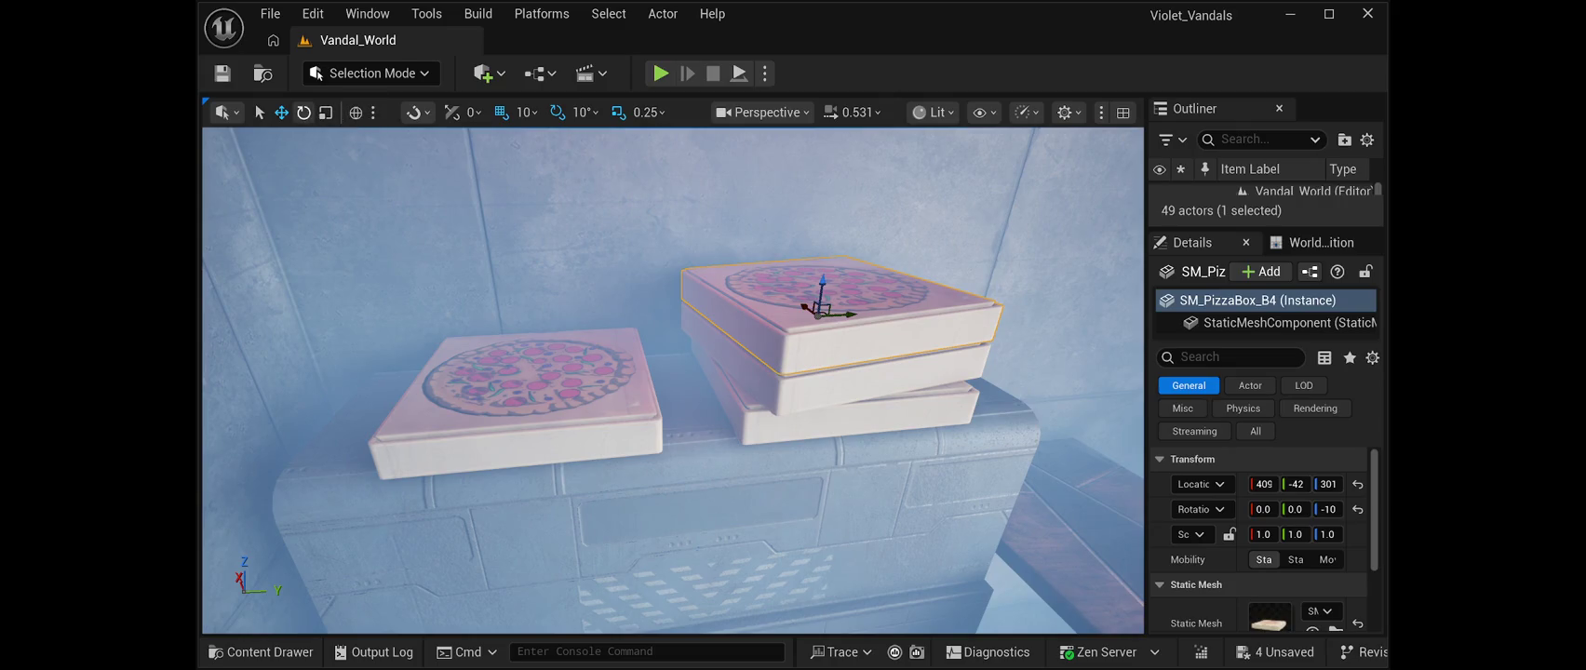
left_click_drag(801, 328, 818, 330)
Lower SM_PizzaBox_Pizza onto the counter at Z 234 and save the level
key("s")
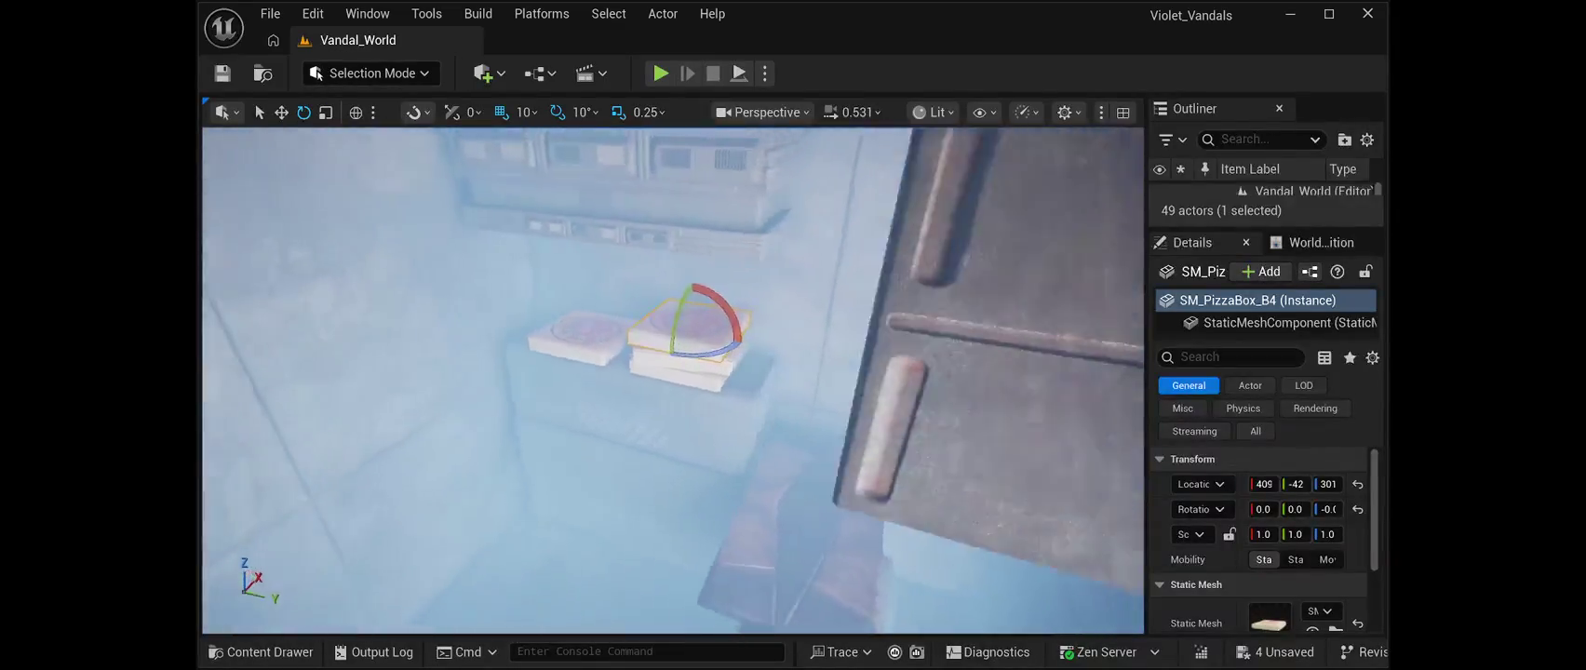
key("s")
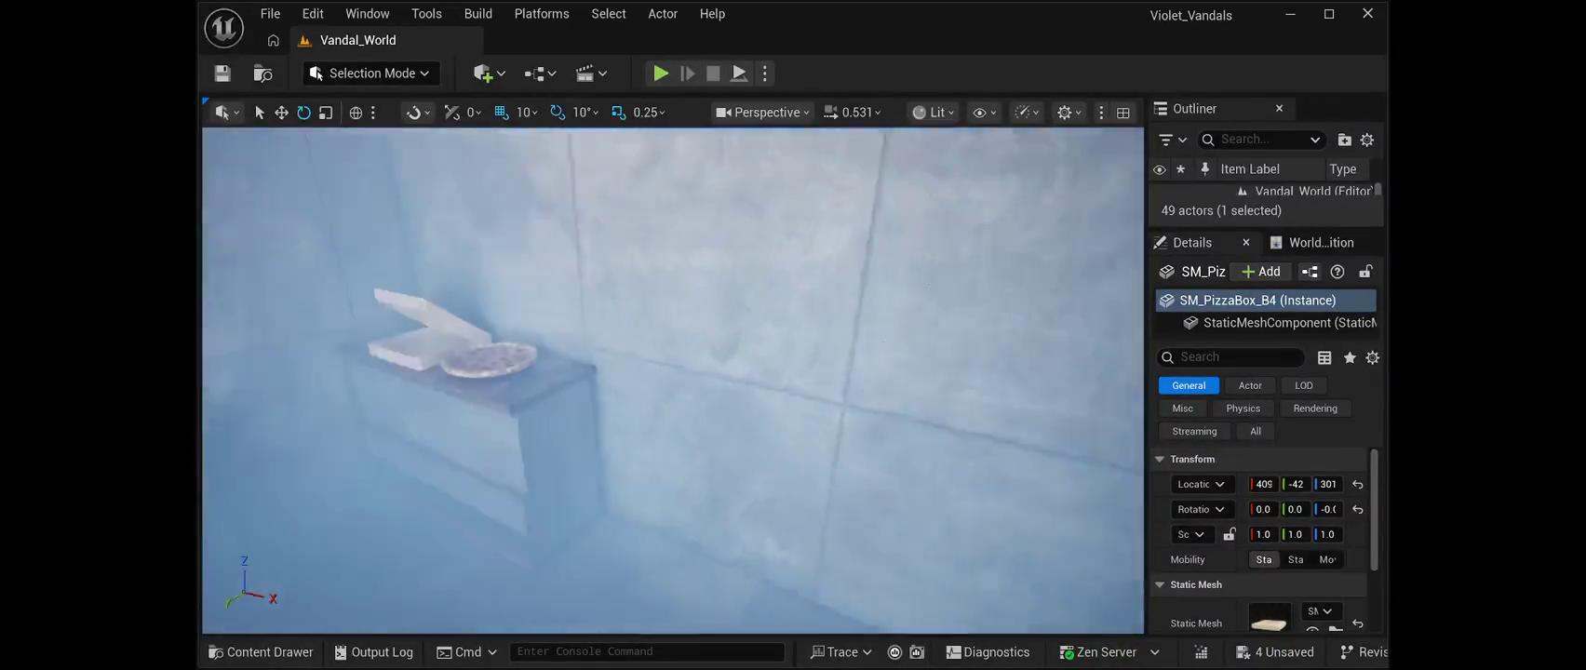
key("w")
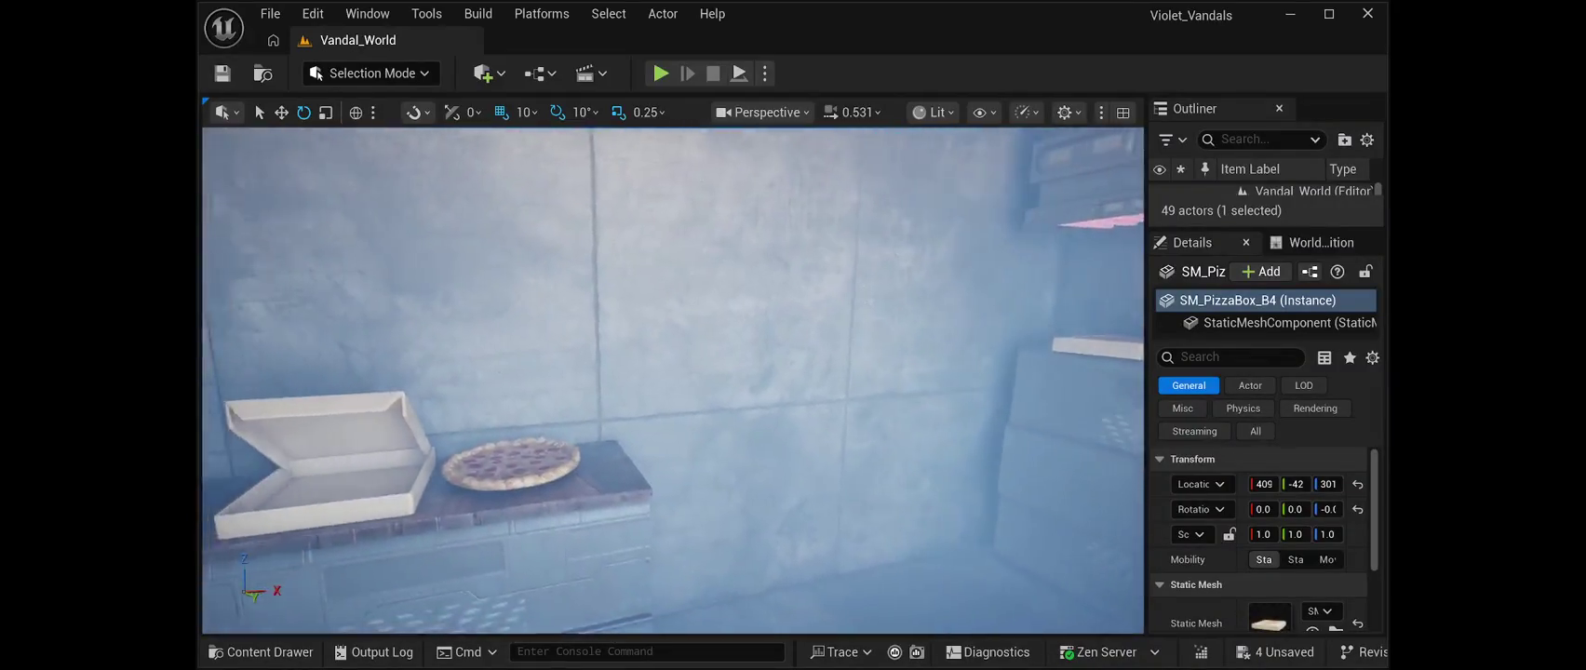
left_click(637, 343)
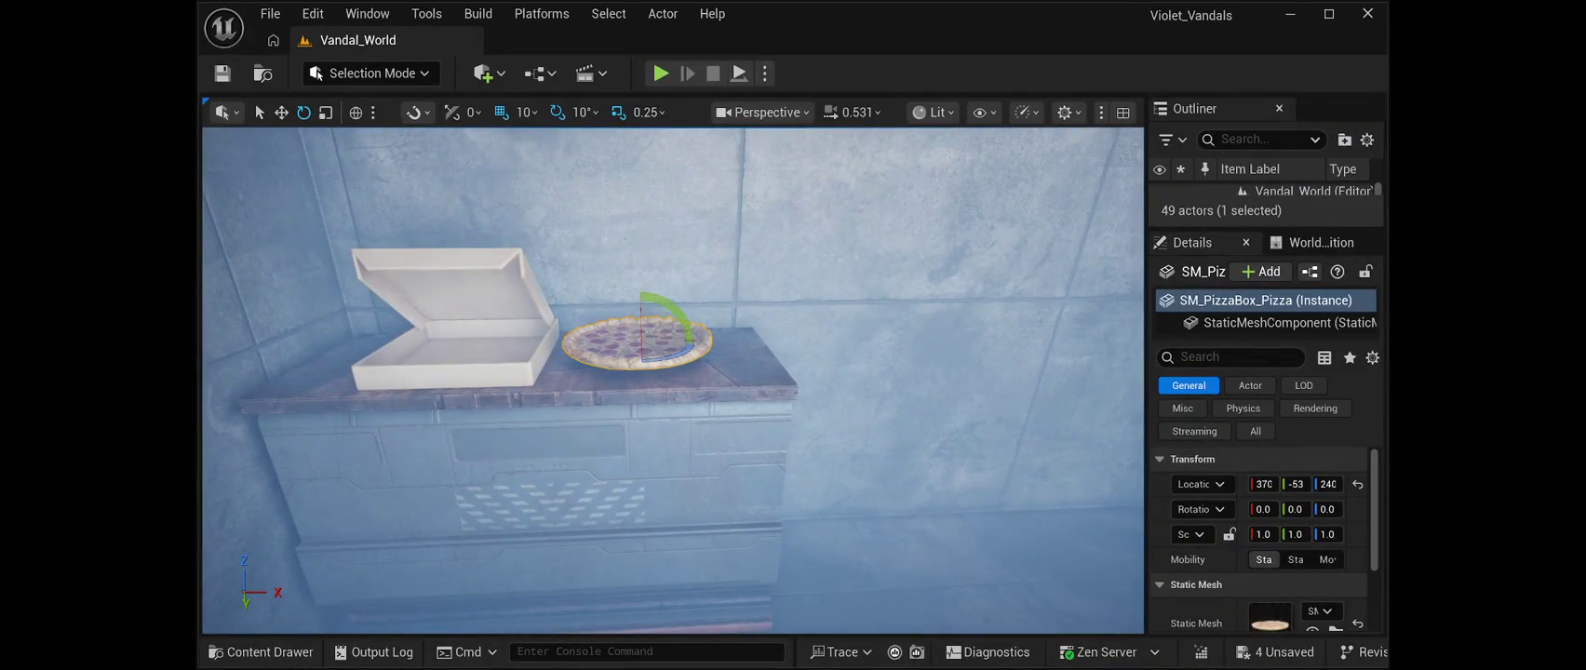
left_click_drag(1328, 484, 1306, 484)
left_click(221, 73)
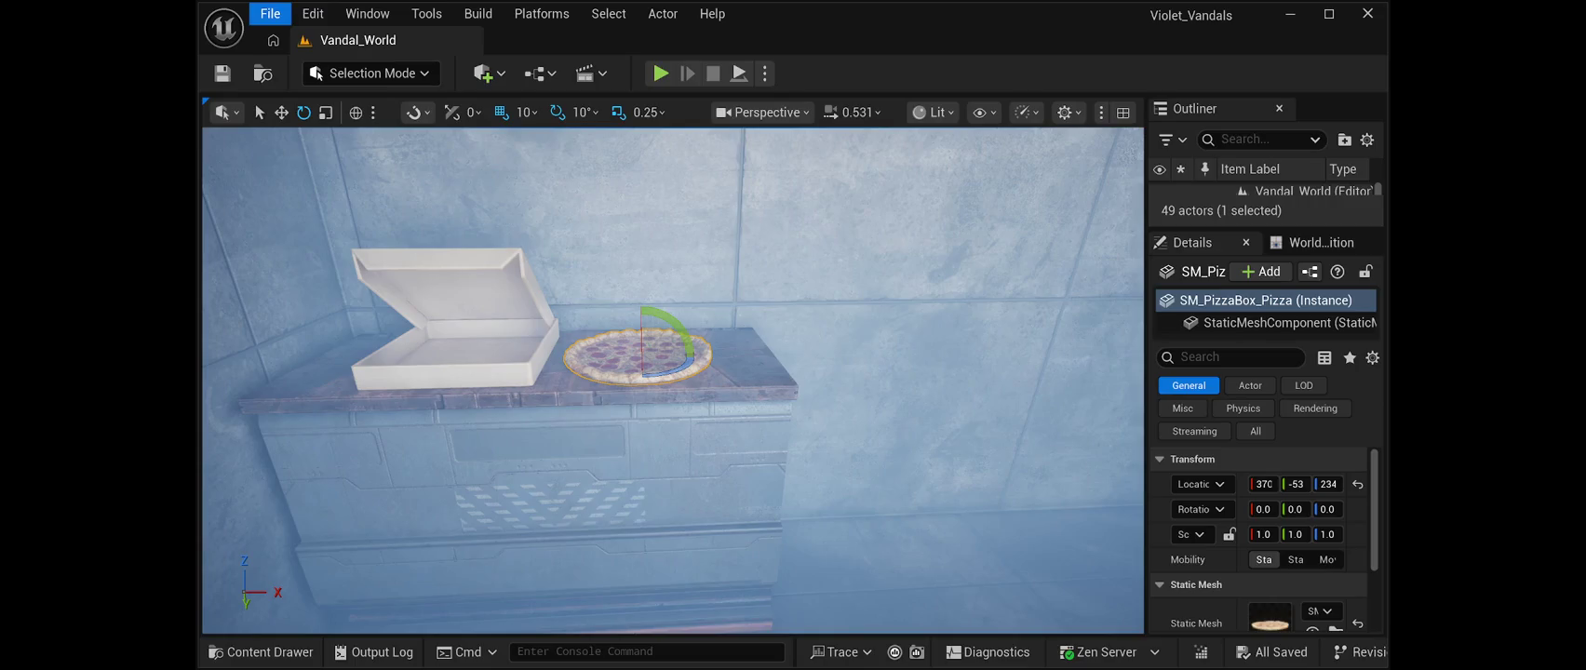